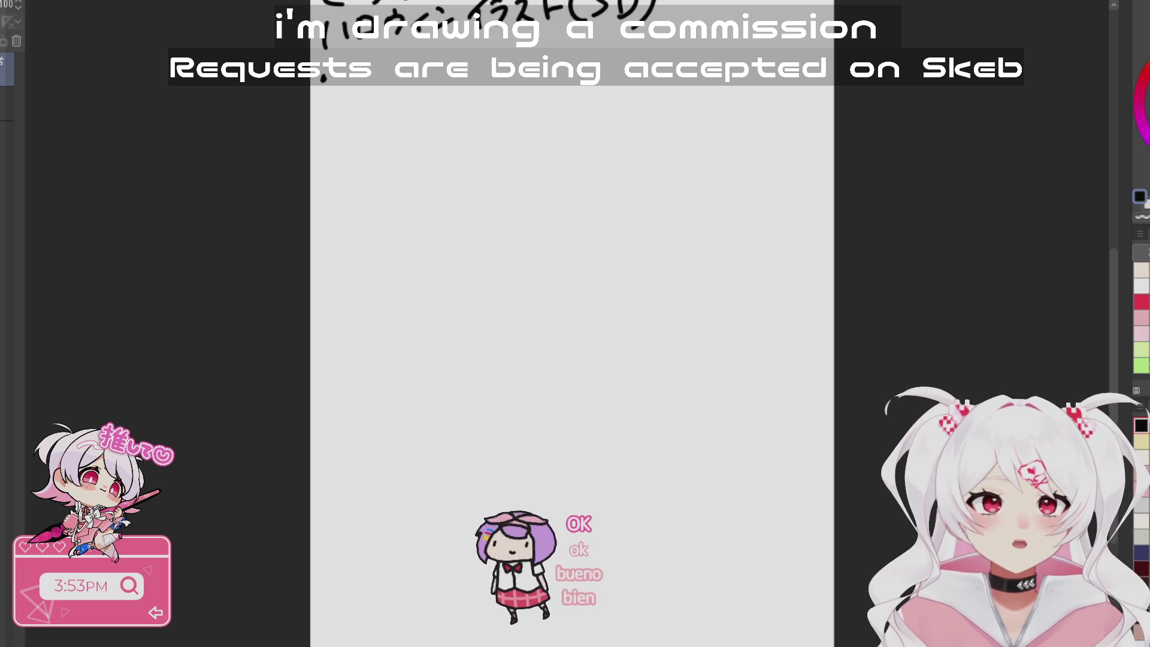
- Pan up to the request notes and begin the handwritten note, undoing stray strokes
scroll(652, 321, up, 3)
scroll(618, 408, up, 2)
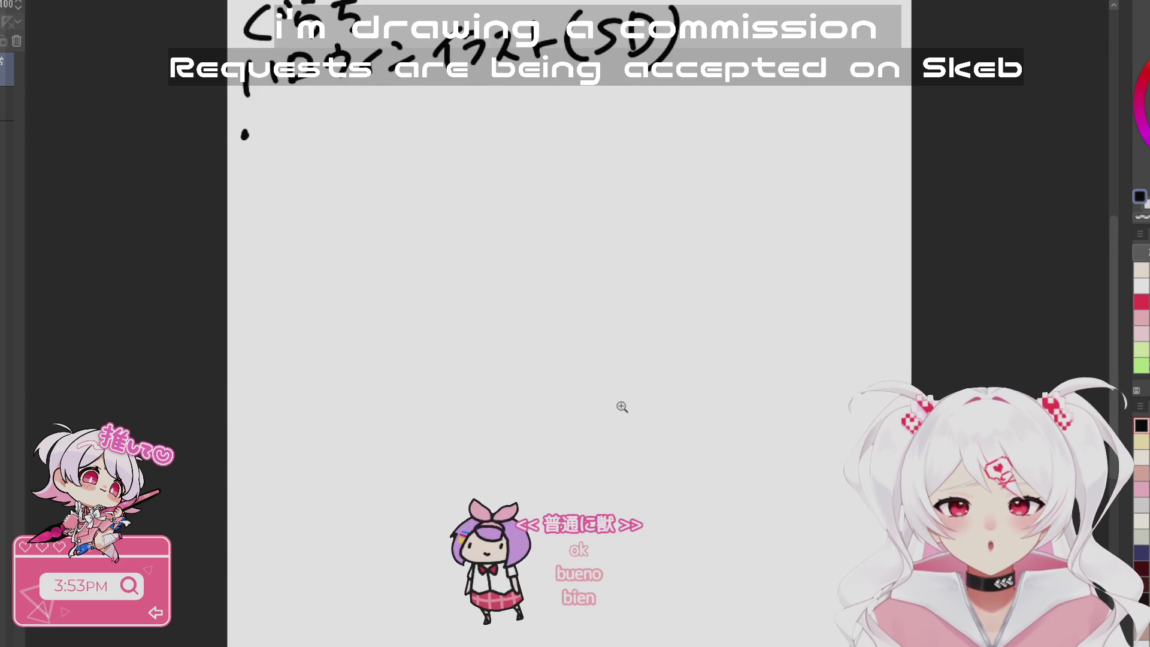
drag(270, 114, 269, 128)
mouse_move(273, 121)
mouse_down()
mouse_move(293, 117)
mouse_move(280, 148)
mouse_move(298, 115)
mouse_up()
mouse_move(273, 105)
mouse_down()
mouse_move(281, 113)
mouse_move(266, 133)
mouse_up()
key(ctrl+z)
key(ctrl+z)
key(ctrl+z)
- Write ・ケモ under the request notes, then start the head outline arc below
mouse_move(268, 120)
mouse_down()
mouse_move(293, 114)
mouse_move(280, 146)
mouse_up()
drag(303, 113, 328, 120)
mouse_move(308, 118)
mouse_down()
mouse_move(312, 139)
mouse_move(339, 136)
mouse_up()
drag(360, 95, 344, 139)
mouse_move(575, 498)
mouse_down()
mouse_move(667, 465)
mouse_move(670, 436)
mouse_up()
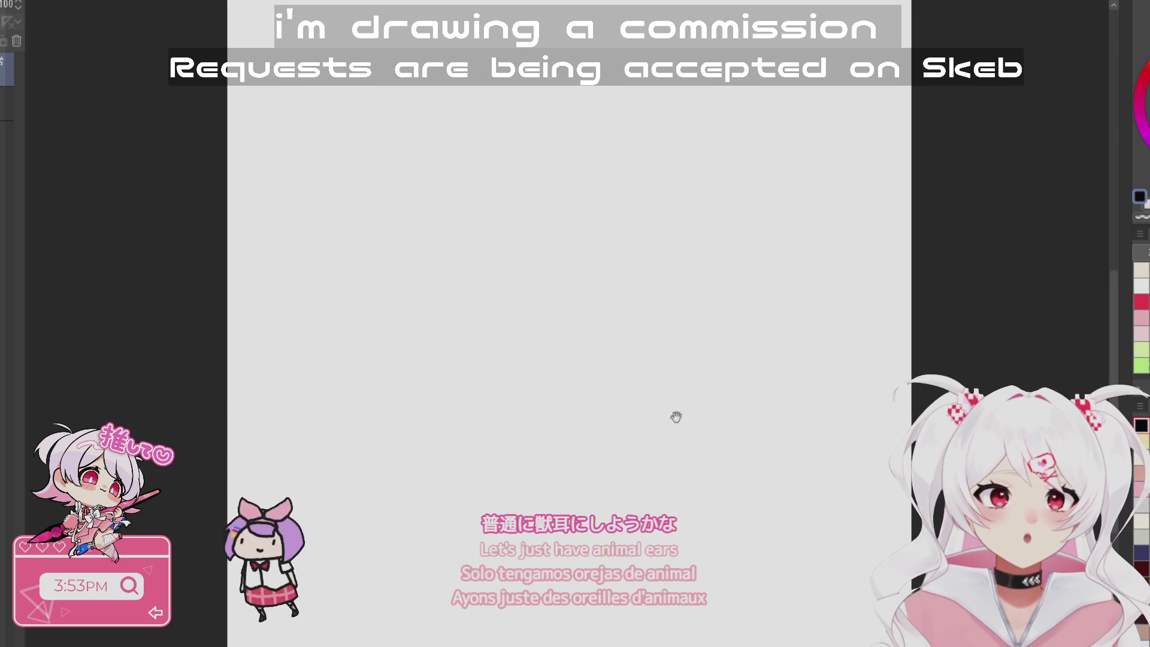
mouse_move(485, 162)
mouse_down()
mouse_move(702, 227)
mouse_move(490, 161)
mouse_up()
- Draw the large round head circle, redrawing it twice after undoing
mouse_move(611, 641)
mouse_down()
mouse_move(554, 477)
mouse_move(593, 504)
mouse_up()
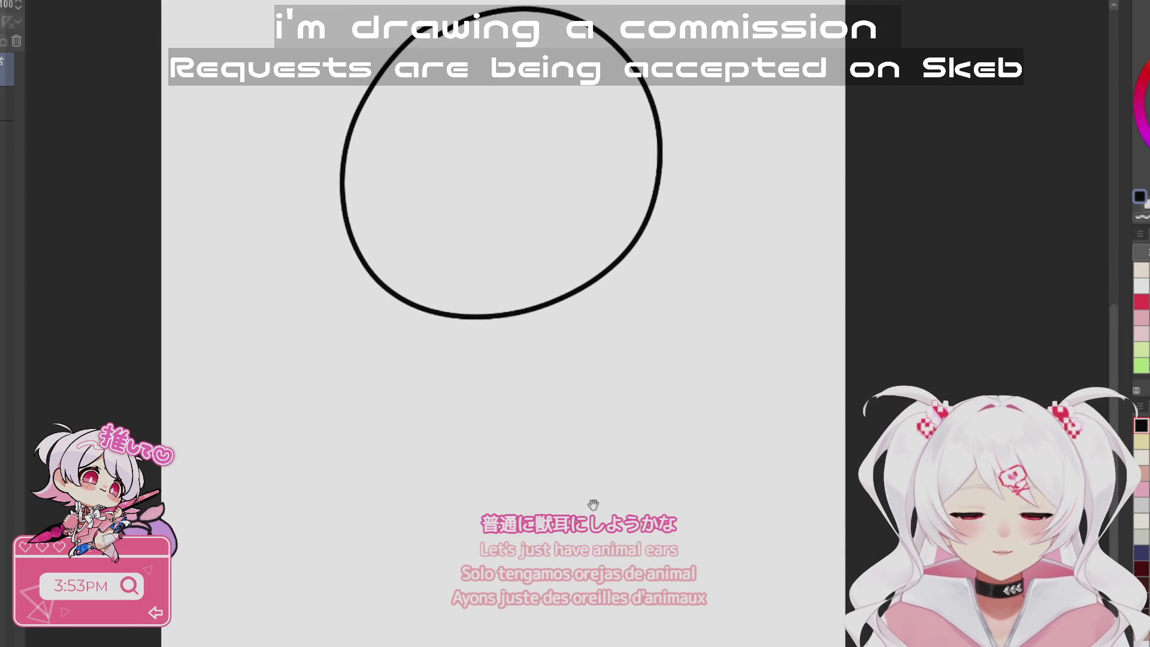
key(ctrl+z)
drag(525, 437, 373, 263)
key(ctrl+z)
drag(542, 378, 665, 144)
mouse_move(494, 478)
mouse_down()
mouse_move(492, 487)
mouse_move(450, 125)
mouse_up()
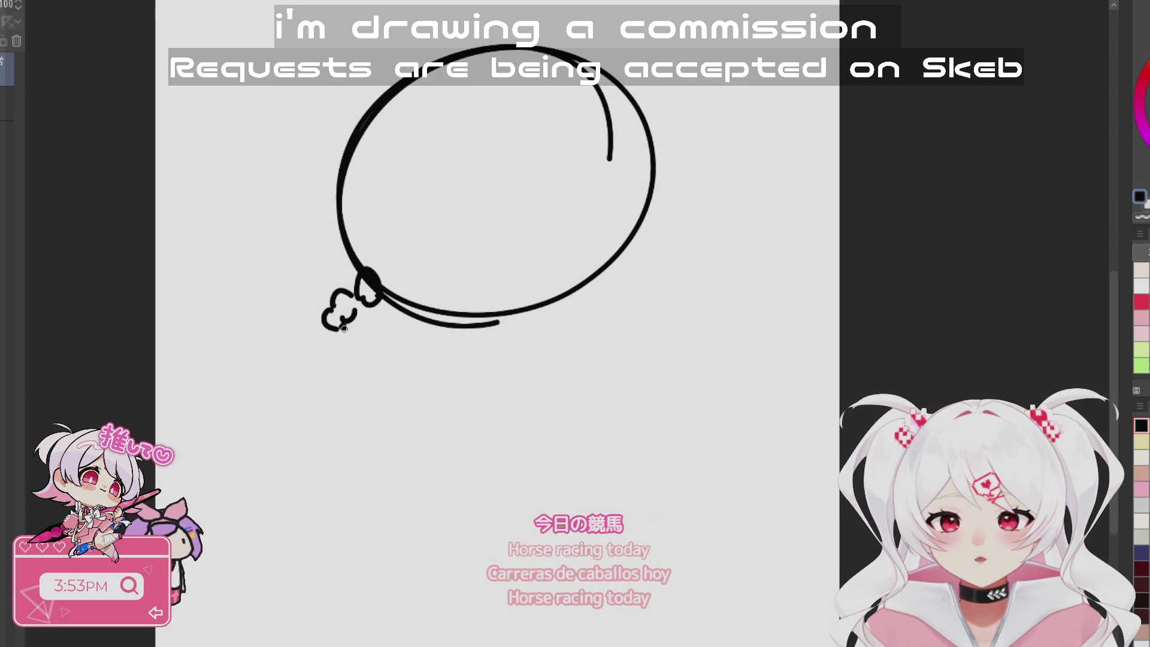
- Draw the scalloped fluffy tuft at the head's lower left, redoing its lower lobe
key(ctrl+z)
mouse_move(333, 306)
mouse_down()
mouse_move(324, 340)
mouse_move(350, 316)
mouse_move(388, 313)
mouse_up()
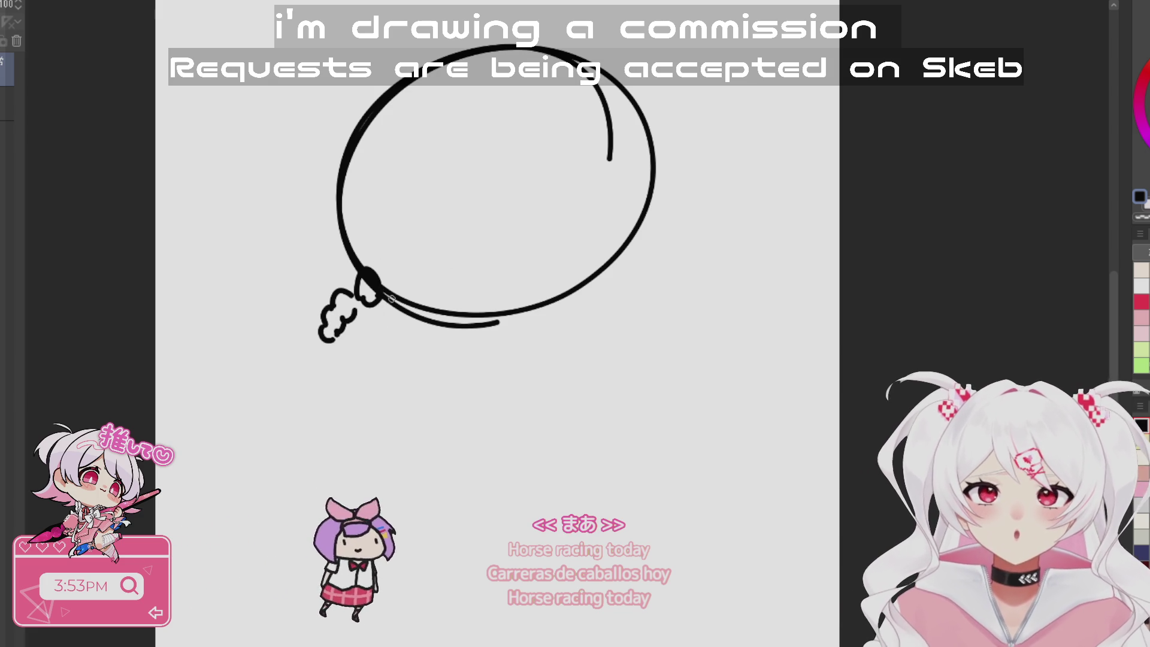
key(ctrl+z)
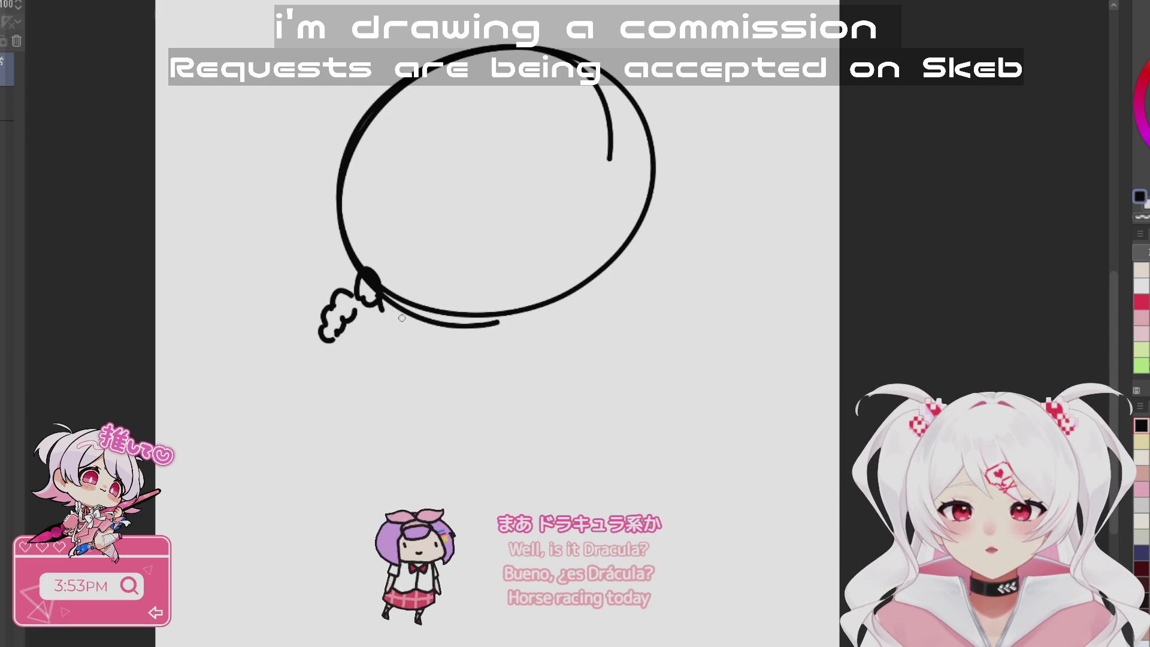
mouse_move(398, 304)
mouse_down()
mouse_move(397, 340)
mouse_move(378, 310)
mouse_up()
mouse_move(335, 349)
mouse_down()
mouse_move(378, 355)
mouse_move(366, 348)
mouse_up()
mouse_move(632, 452)
mouse_down()
mouse_move(680, 403)
mouse_move(690, 413)
mouse_up()
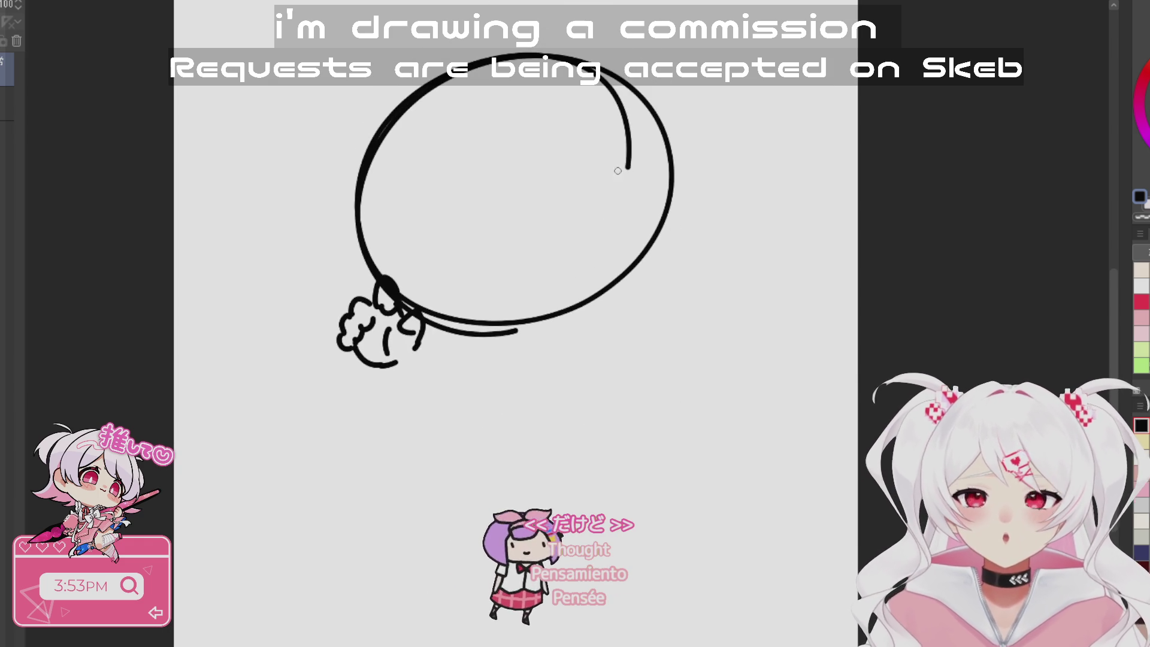
mouse_move(629, 439)
mouse_down()
mouse_move(616, 316)
mouse_move(591, 259)
mouse_move(573, 349)
mouse_move(519, 395)
mouse_move(569, 395)
mouse_move(591, 434)
mouse_move(643, 448)
mouse_up()
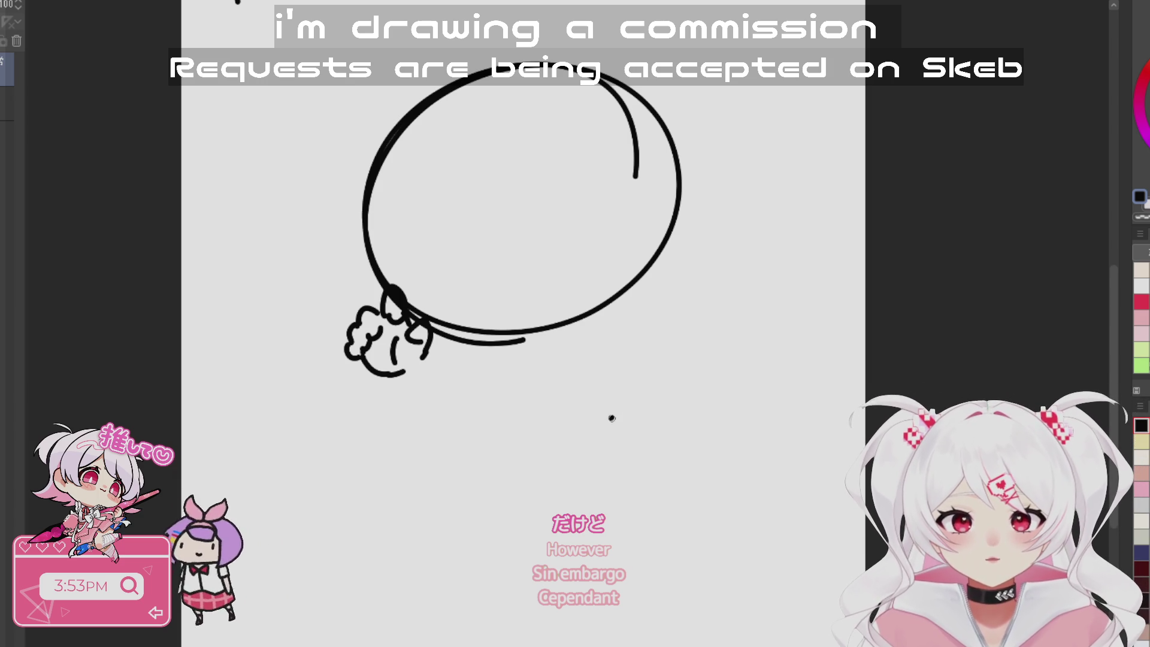
drag(610, 418, 593, 376)
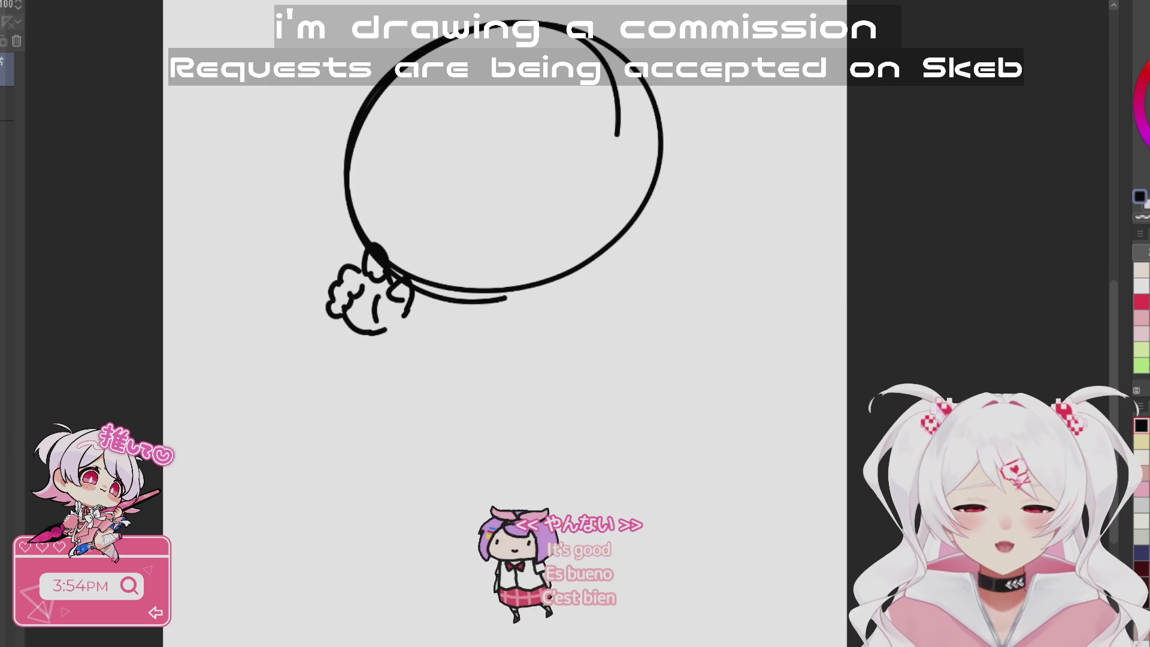
drag(659, 414, 690, 311)
- Zoom in on the head and sketch curved fringe strands, undoing rejected ones
scroll(611, 321, up, 1)
mouse_move(644, 451)
mouse_down()
mouse_move(669, 506)
mouse_move(668, 563)
mouse_up()
mouse_move(485, 145)
mouse_down()
mouse_move(477, 202)
mouse_move(530, 266)
mouse_up()
key(ctrl+z)
mouse_move(459, 109)
mouse_down()
mouse_move(448, 123)
mouse_move(497, 270)
mouse_move(545, 247)
mouse_up()
mouse_move(829, 277)
mouse_down()
mouse_move(786, 449)
mouse_move(767, 457)
mouse_move(806, 371)
mouse_move(810, 288)
mouse_up()
key(ctrl+z)
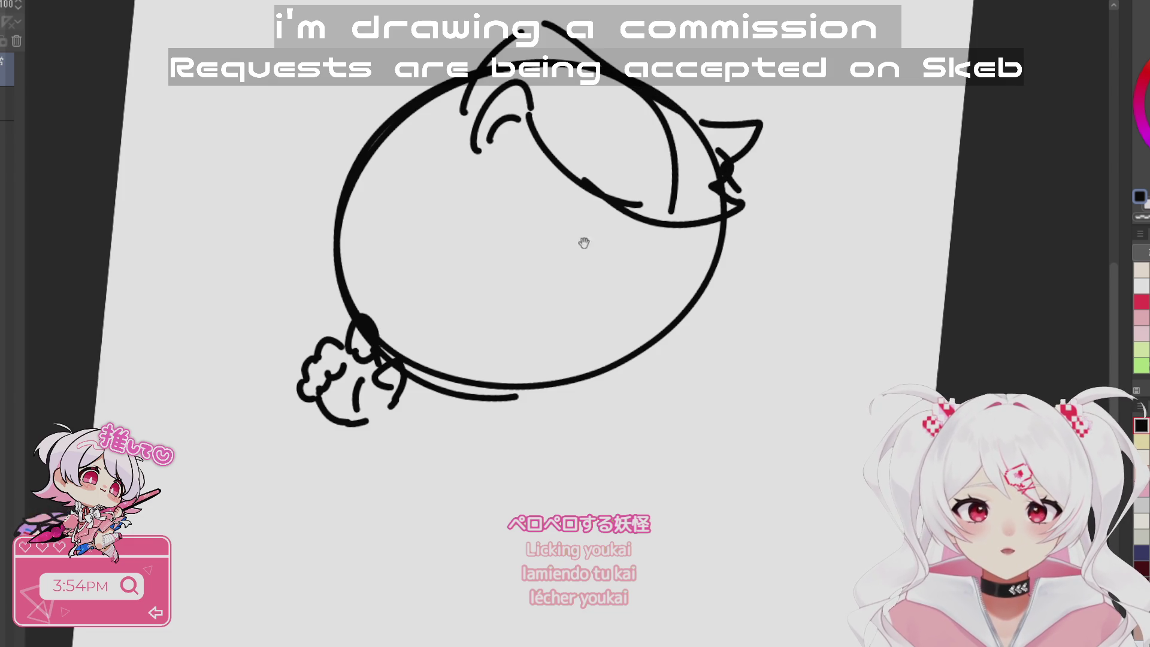
drag(580, 220, 588, 285)
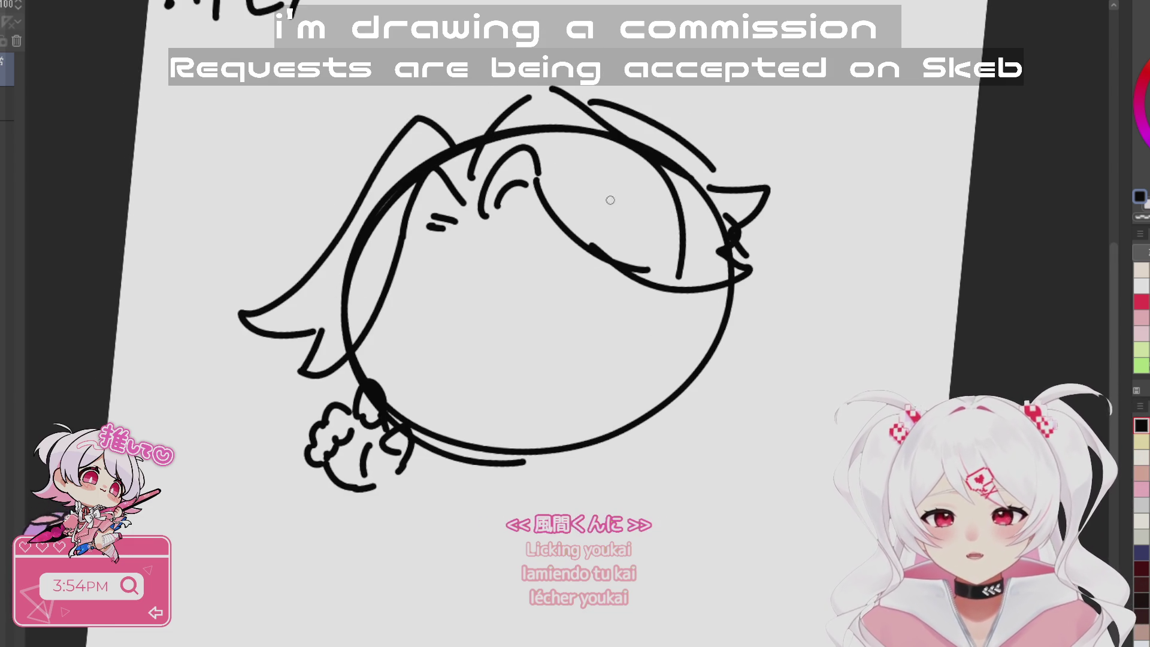
key(ctrl+z)
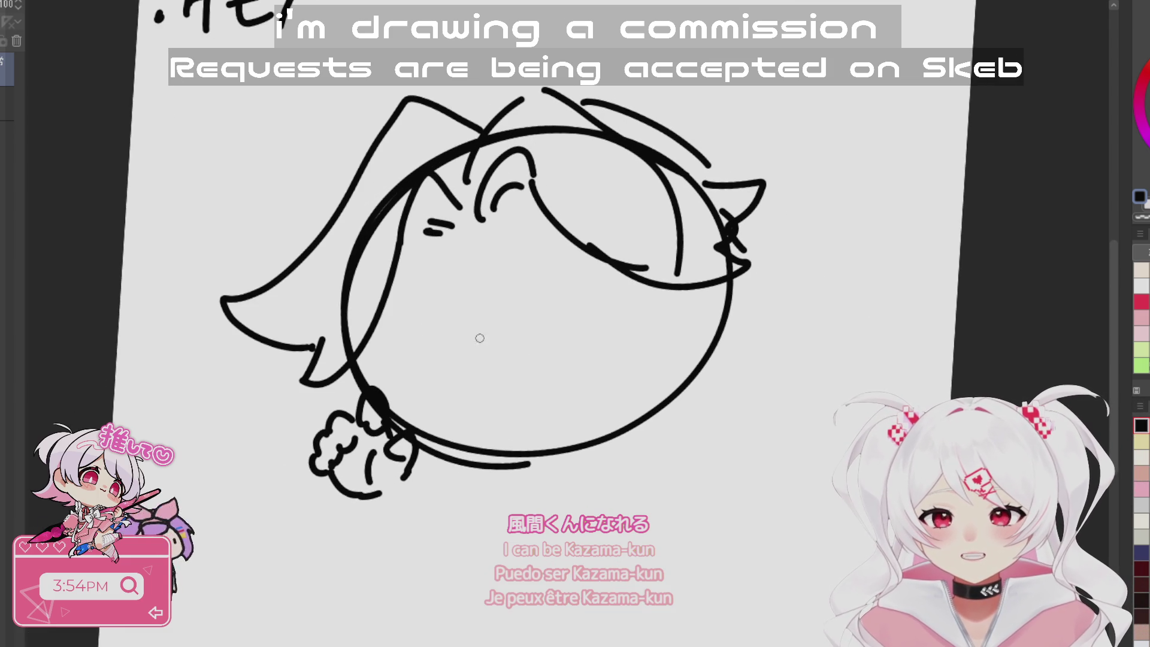
- Draw a small wavy mouth and a long teardrop shape below it
drag(477, 390, 535, 361)
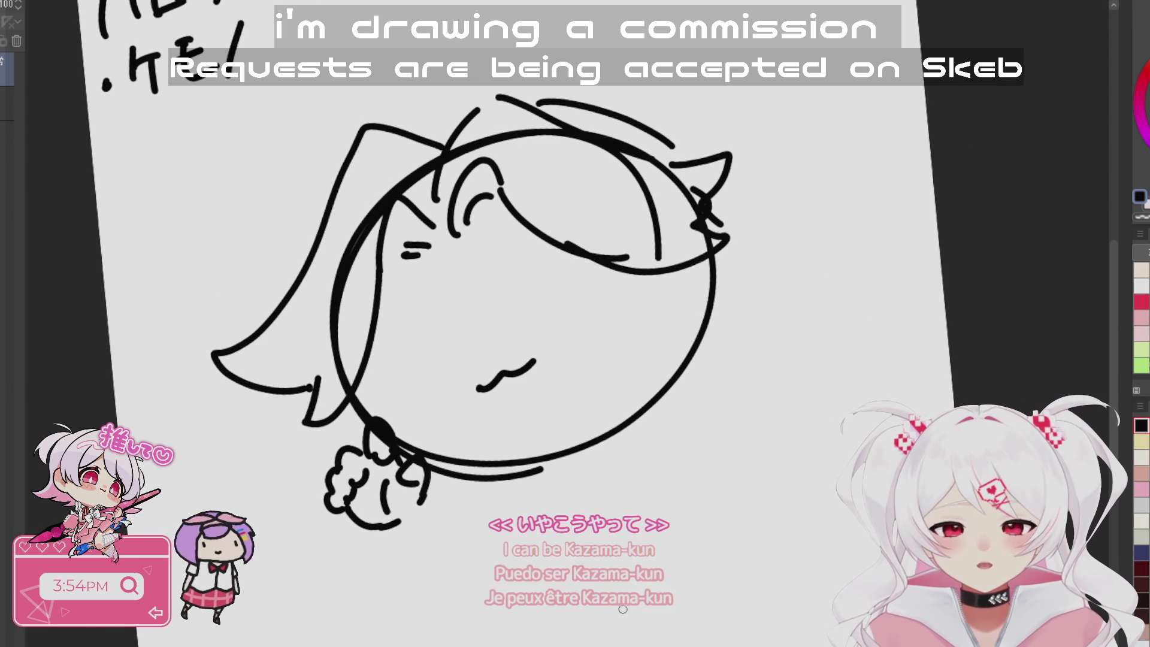
mouse_move(424, 210)
mouse_down()
mouse_move(392, 272)
mouse_move(561, 413)
mouse_move(489, 190)
mouse_move(436, 281)
mouse_up()
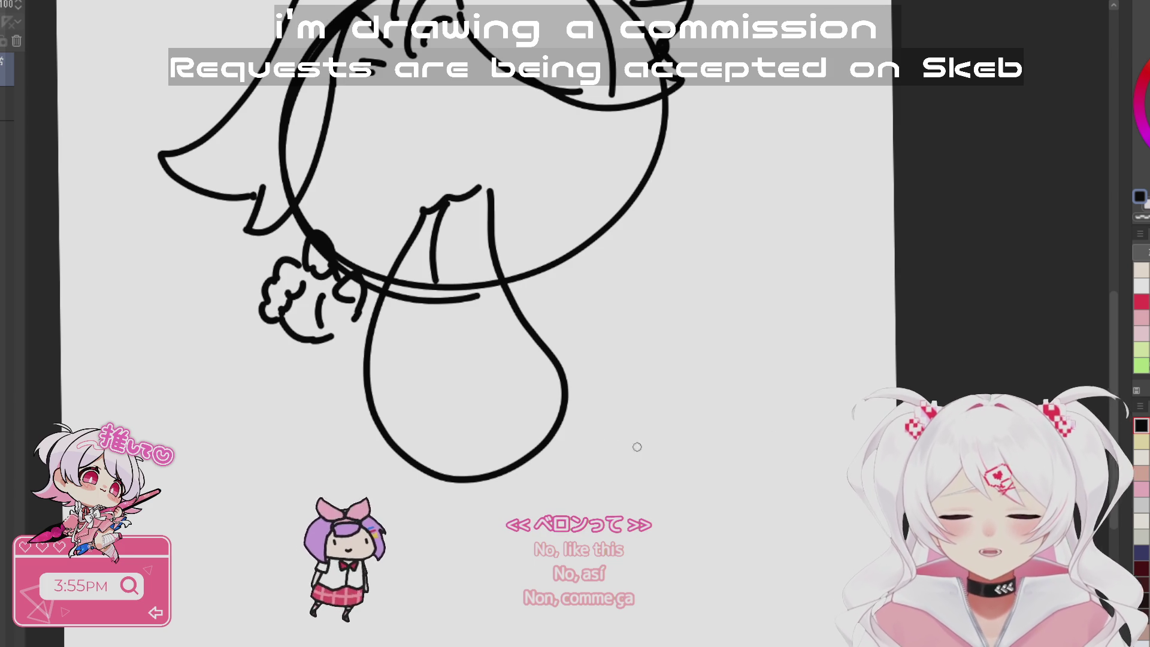
drag(672, 562, 667, 595)
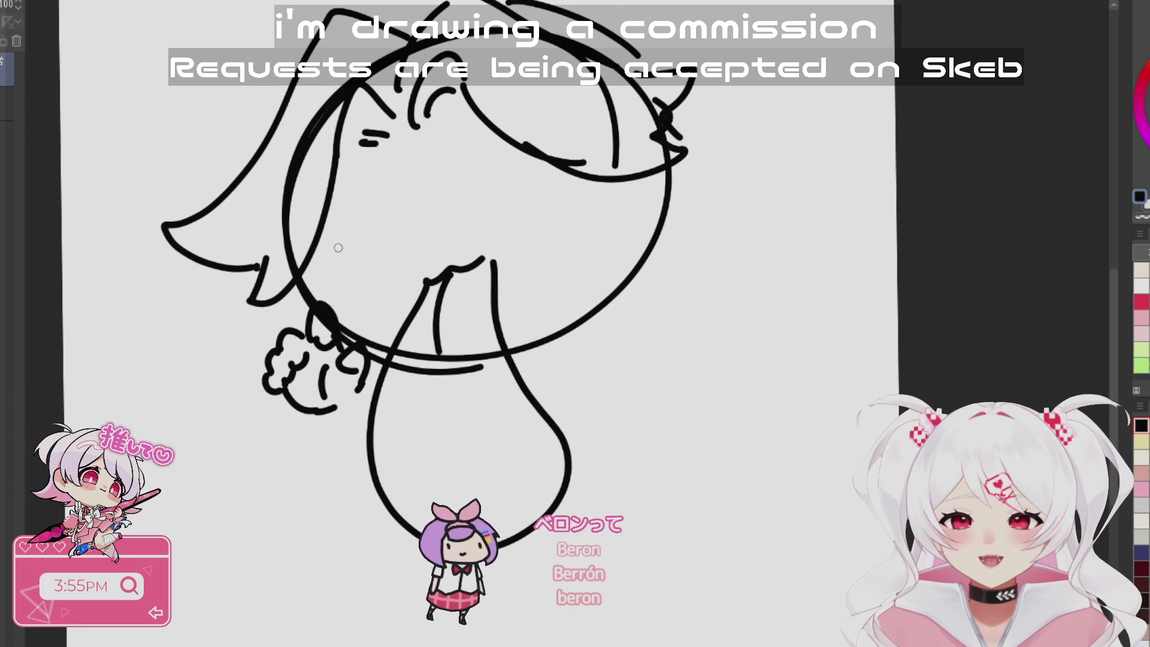
- Draw two round eyes, the right one with lashes, replacing the closed-eye strokes
drag(321, 247, 402, 250)
drag(303, 270, 400, 253)
drag(366, 247, 406, 254)
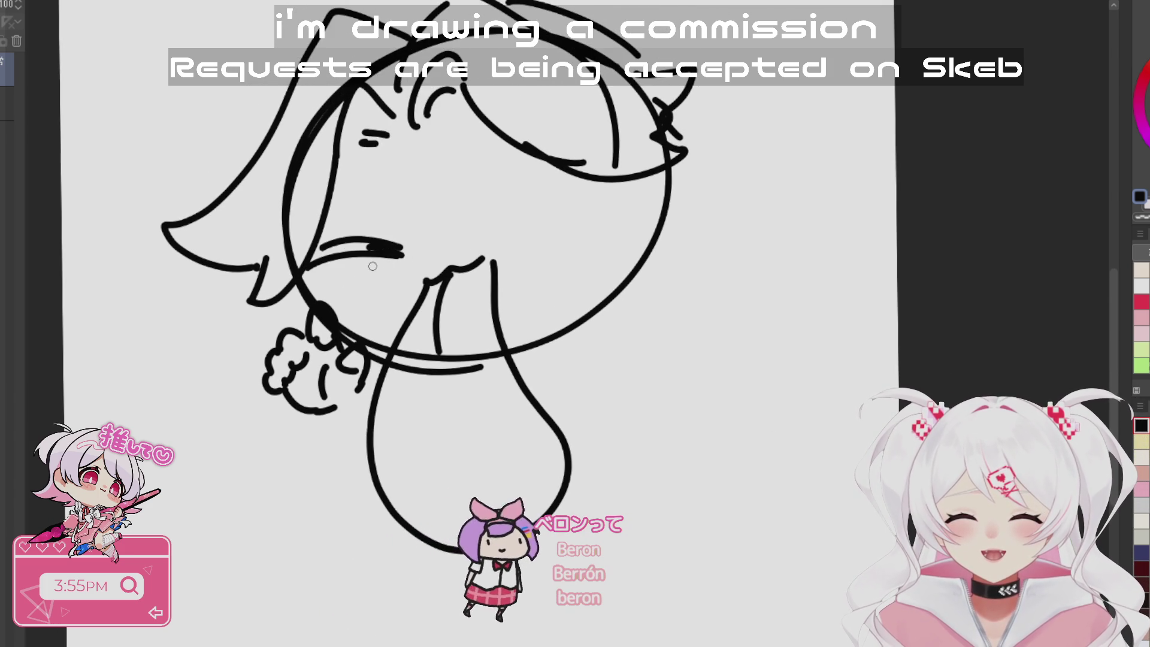
key(ctrl+z)
key(ctrl+z)
key(ctrl+z)
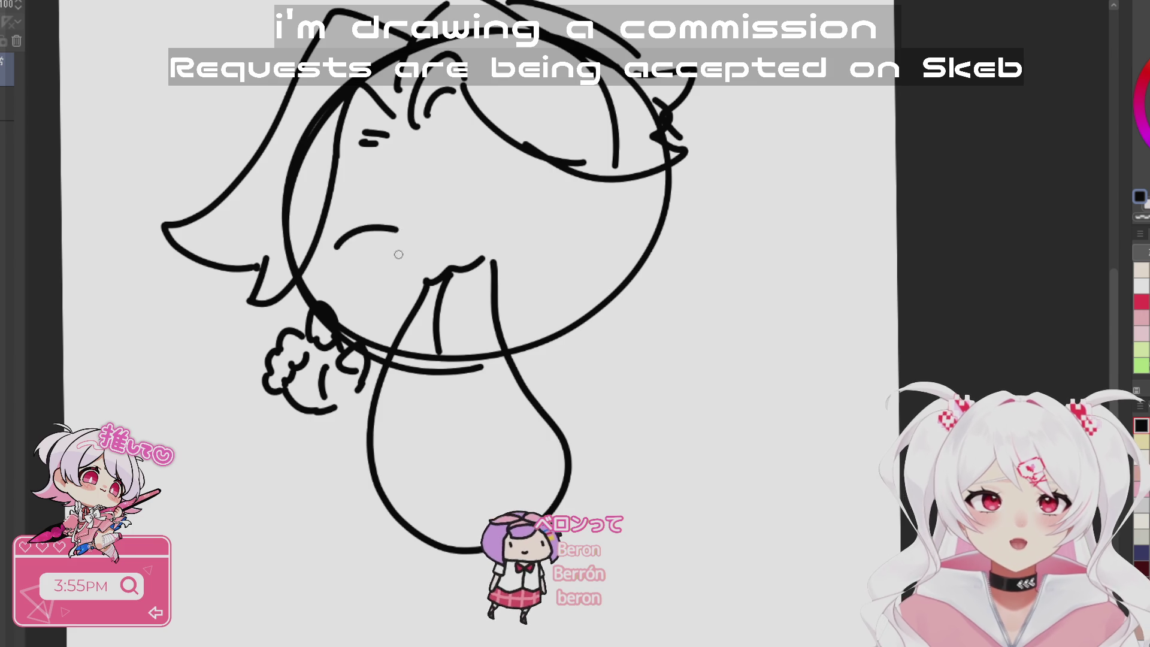
mouse_move(322, 275)
mouse_down()
mouse_move(387, 210)
mouse_move(366, 301)
mouse_up()
drag(480, 170, 542, 157)
mouse_move(479, 195)
mouse_down()
mouse_move(560, 174)
mouse_move(520, 258)
mouse_move(575, 248)
mouse_up()
drag(554, 175, 593, 194)
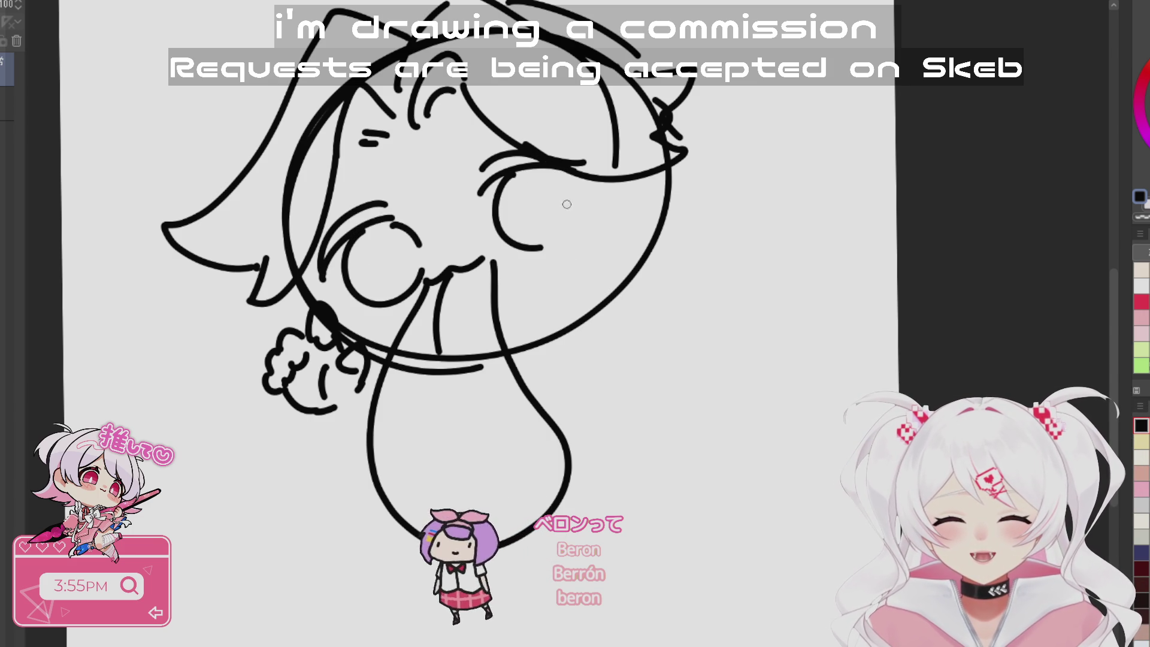
scroll(637, 451, down, 3)
drag(617, 374, 582, 321)
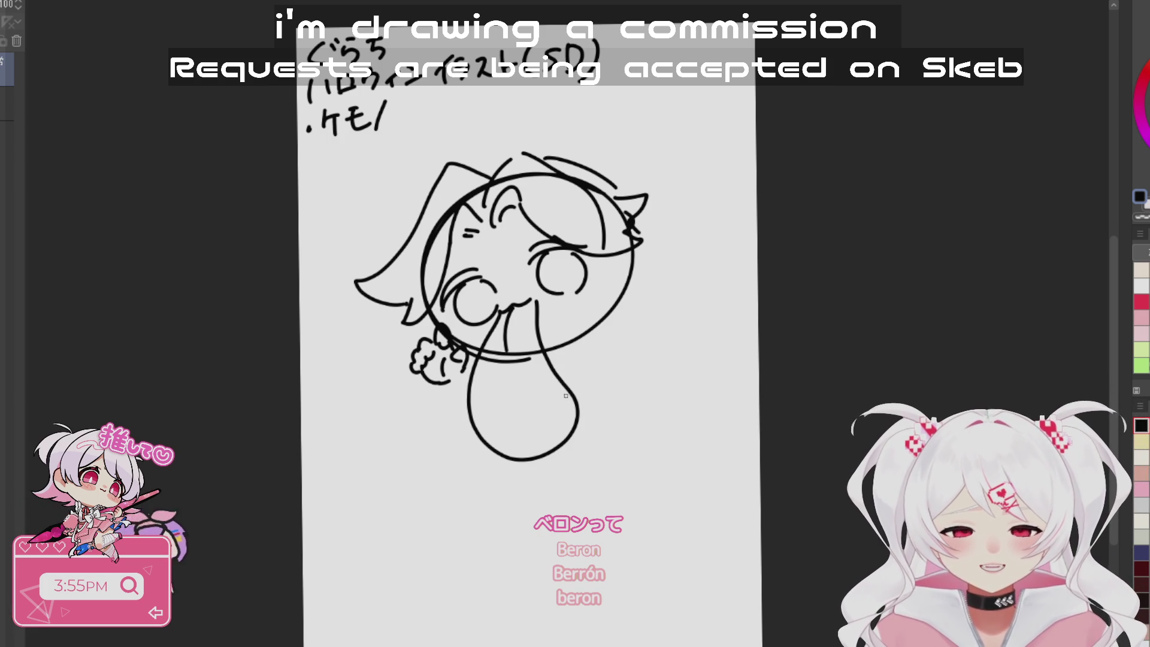
- Erase the teardrop below the mouth and redraw the mouth line
key(e)
mouse_move(513, 361)
mouse_down()
mouse_move(510, 342)
mouse_move(491, 362)
mouse_move(559, 339)
mouse_move(562, 406)
mouse_move(532, 287)
mouse_up()
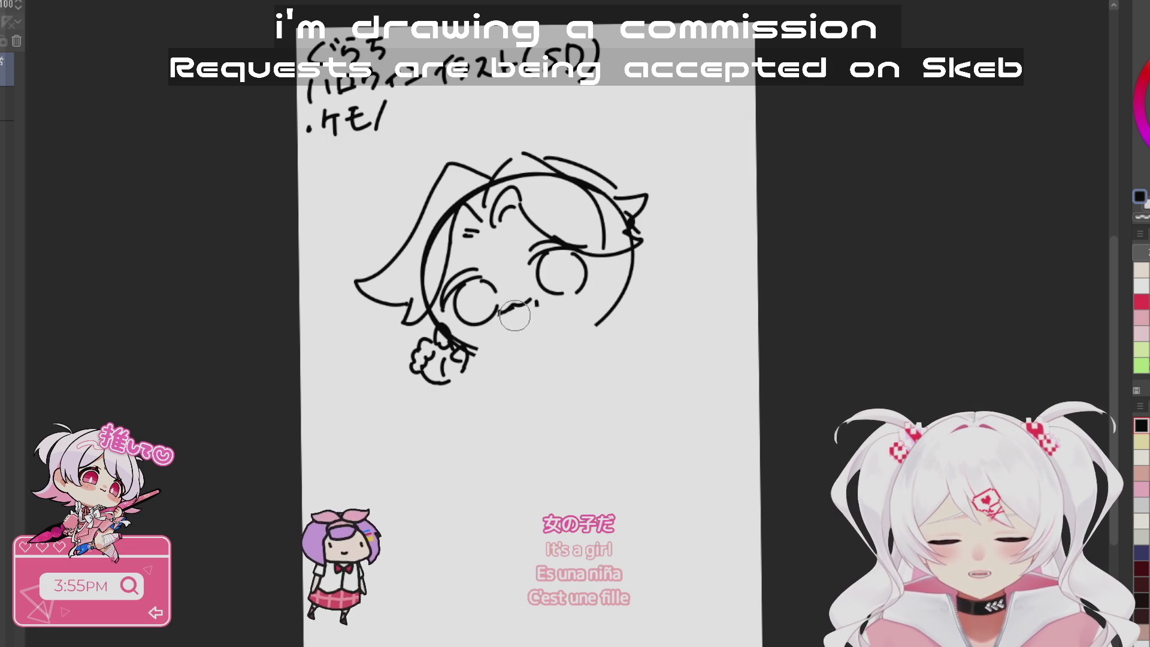
key(p)
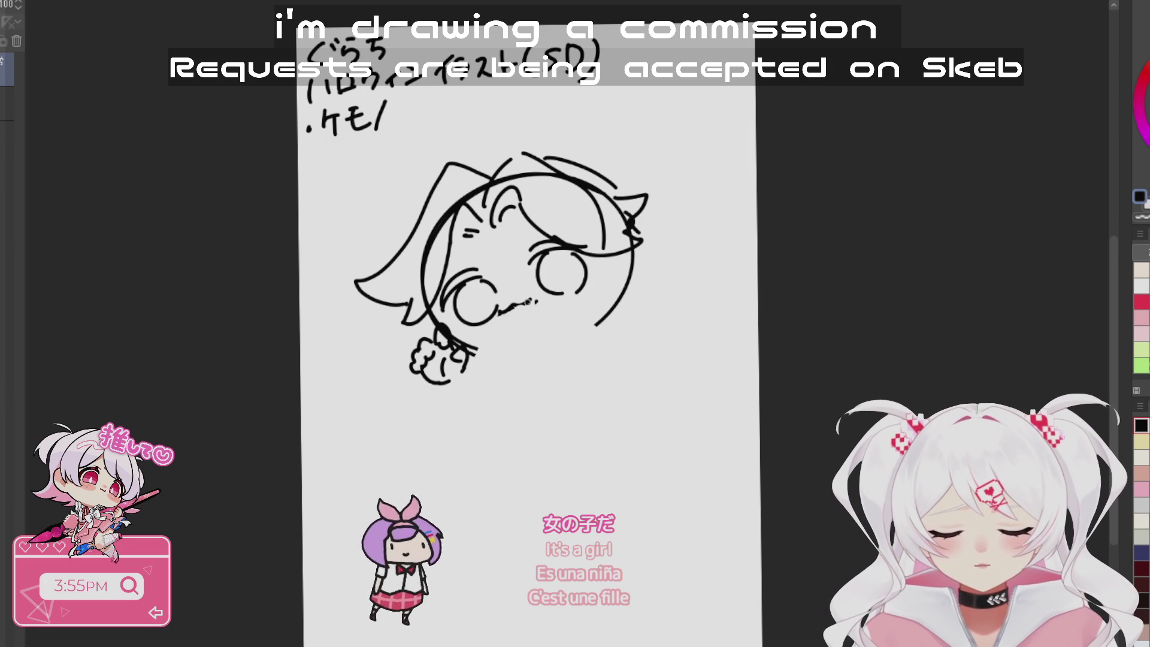
mouse_move(496, 314)
mouse_down()
mouse_move(539, 303)
mouse_move(526, 286)
mouse_up()
key(e)
key(p)
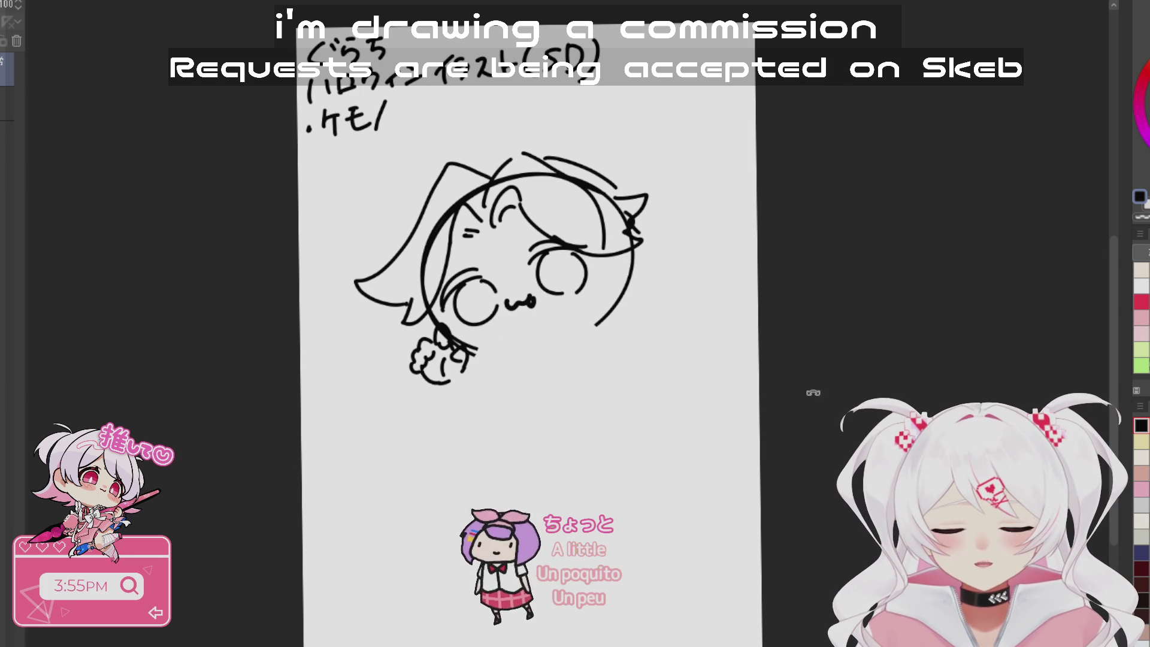
- Draw a rounded chin line under the face on the rotated canvas, then reset it upright
drag(792, 381, 736, 499)
drag(486, 313, 572, 324)
mouse_move(488, 306)
mouse_down()
mouse_move(560, 331)
mouse_move(656, 296)
mouse_up()
key(ctrl+z)
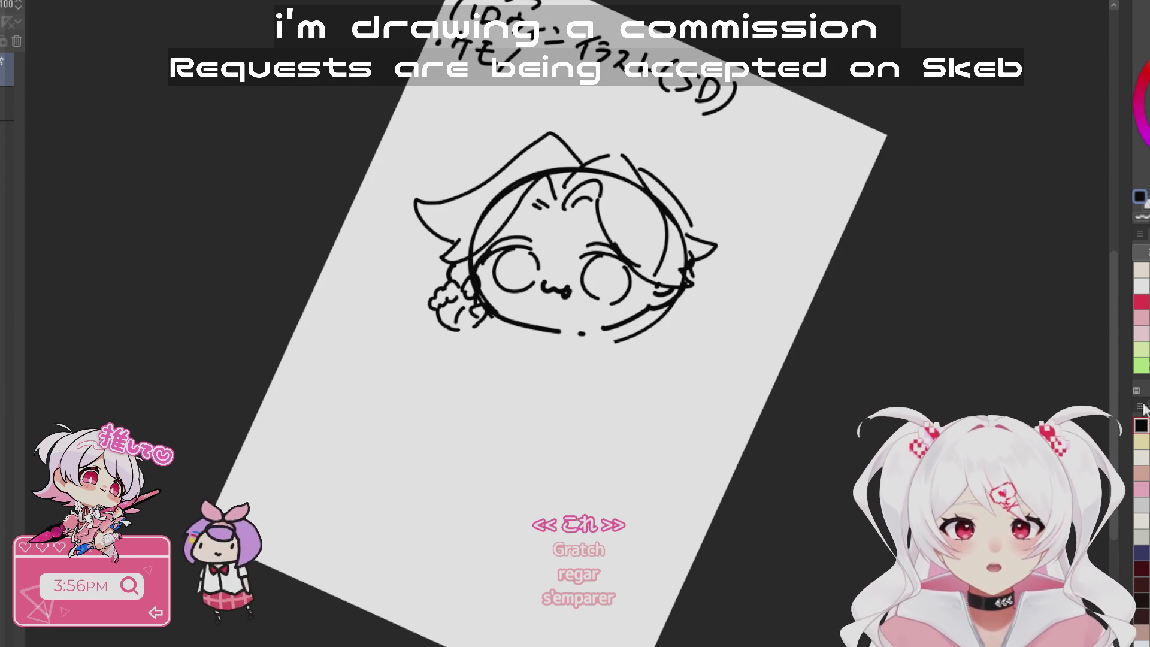
key(ctrl+0)
- Add spiky hair strands on the face's right side and a curved horn arc above the head
scroll(542, 491, up, 2)
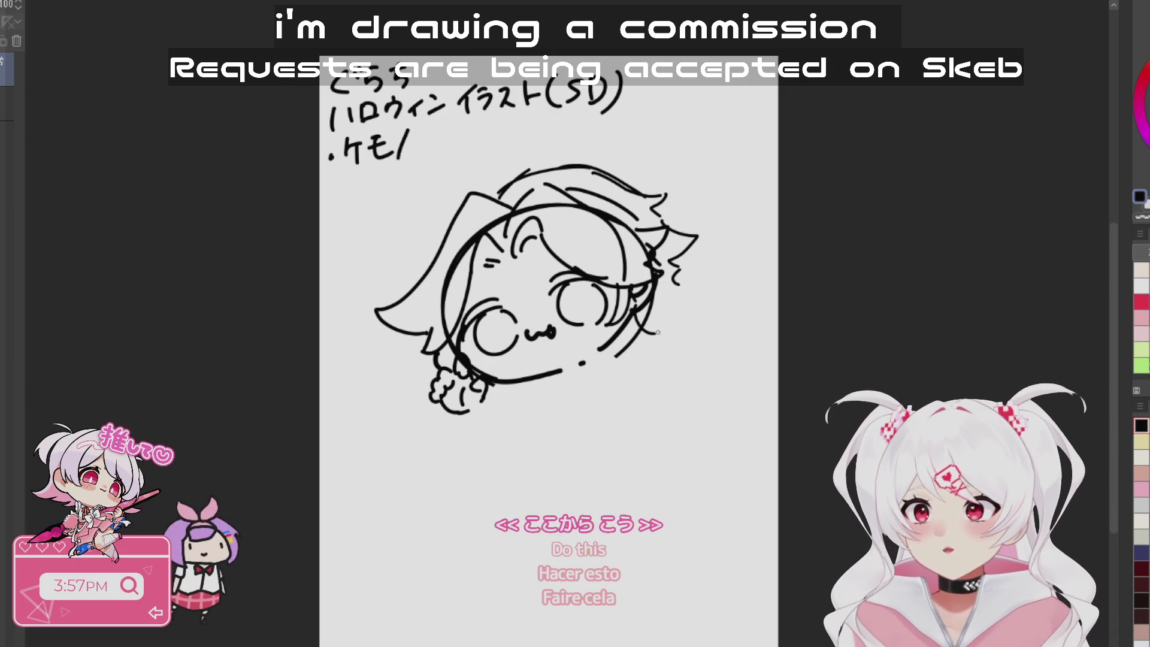
drag(662, 292, 620, 342)
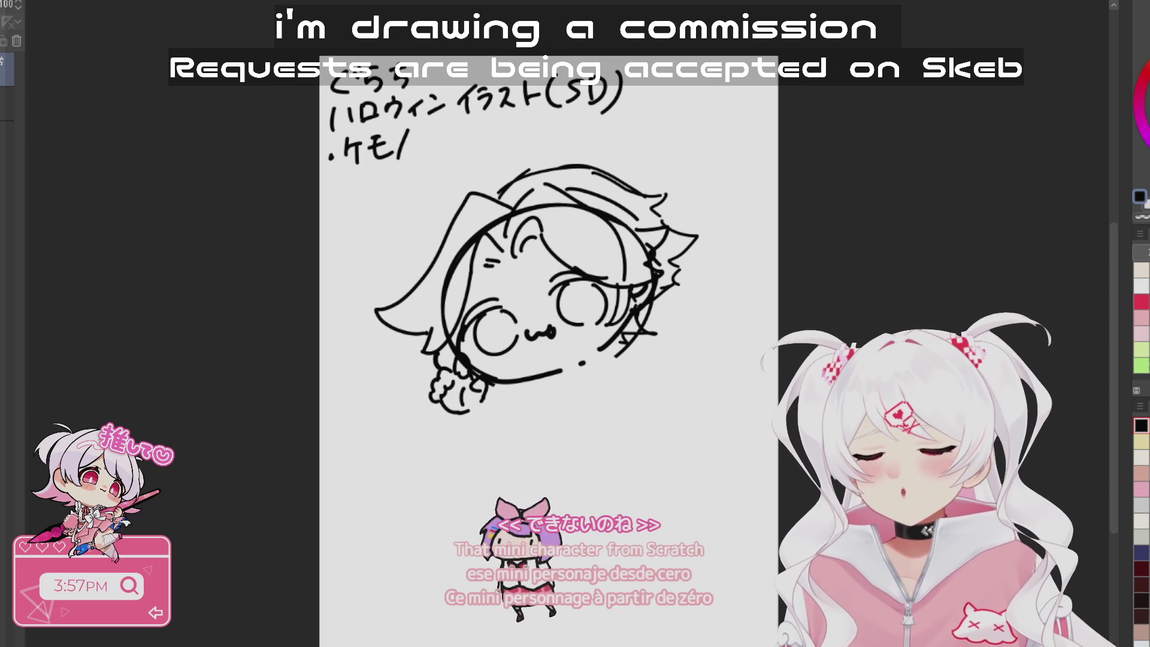
click(586, 429)
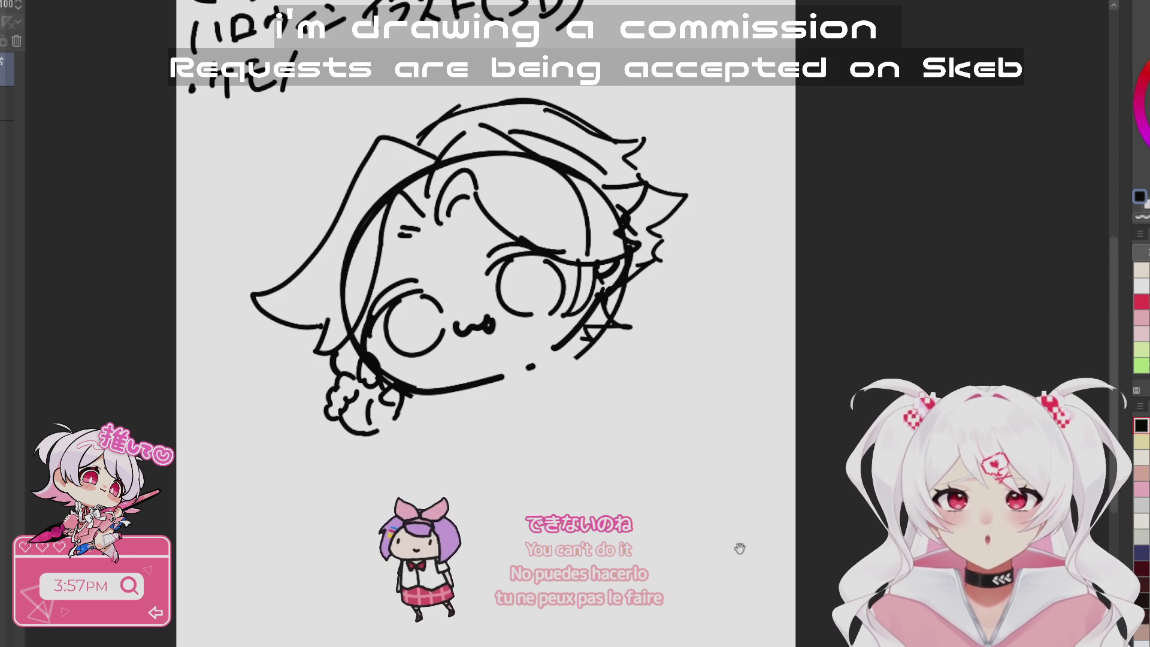
drag(737, 545, 731, 515)
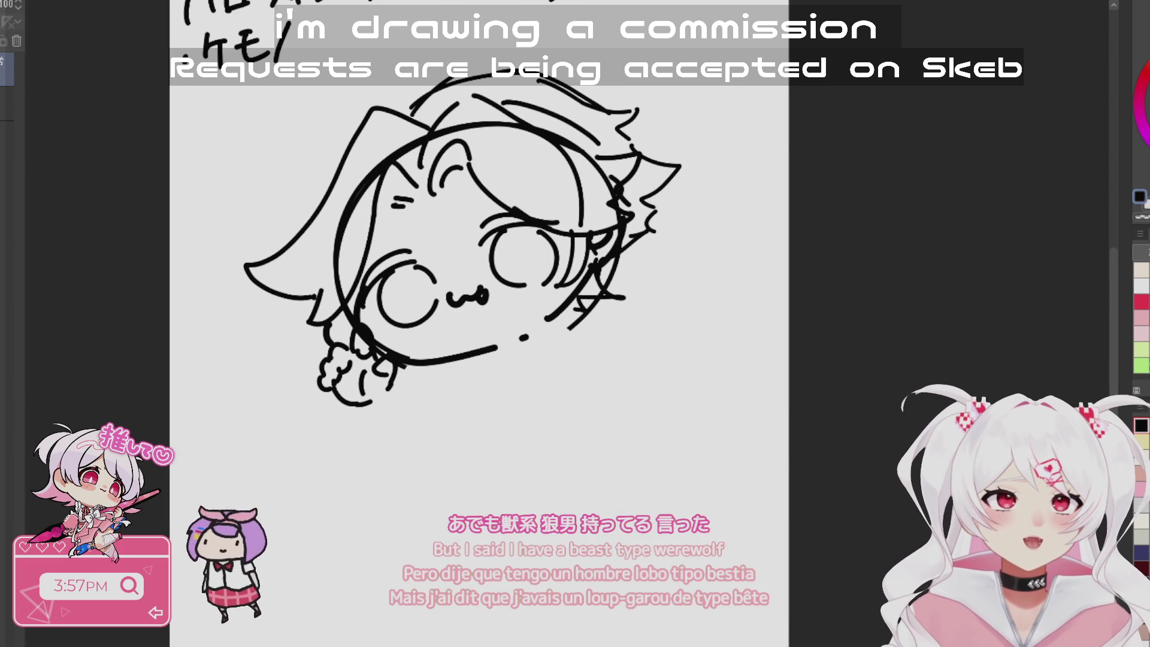
mouse_move(610, 448)
mouse_down()
mouse_move(601, 417)
mouse_move(601, 508)
mouse_up()
drag(601, 77, 593, 195)
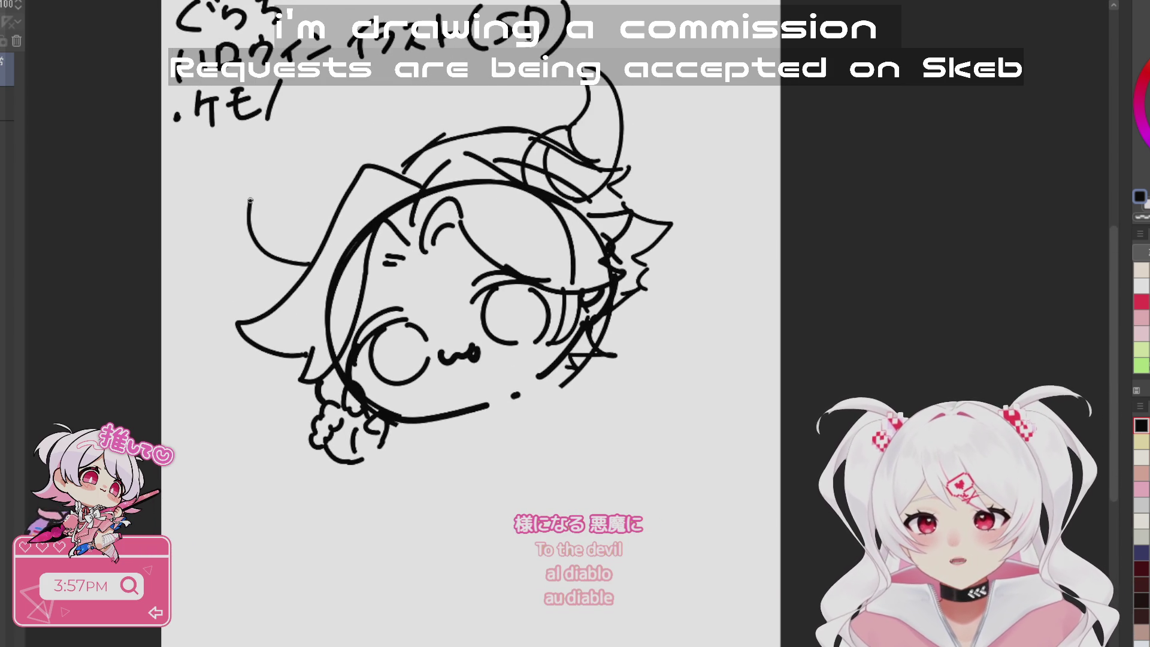
- Replace the short hooked stroke with a longer arc at the left ear's top
key(ctrl+z)
drag(277, 169, 324, 198)
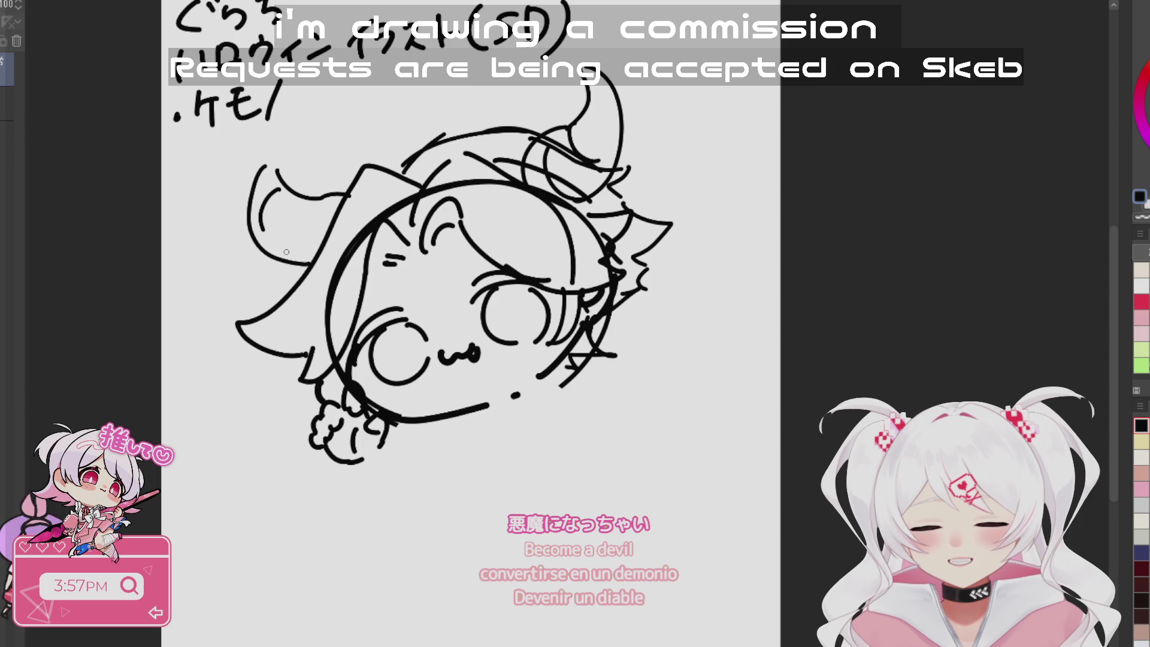
drag(857, 373, 839, 431)
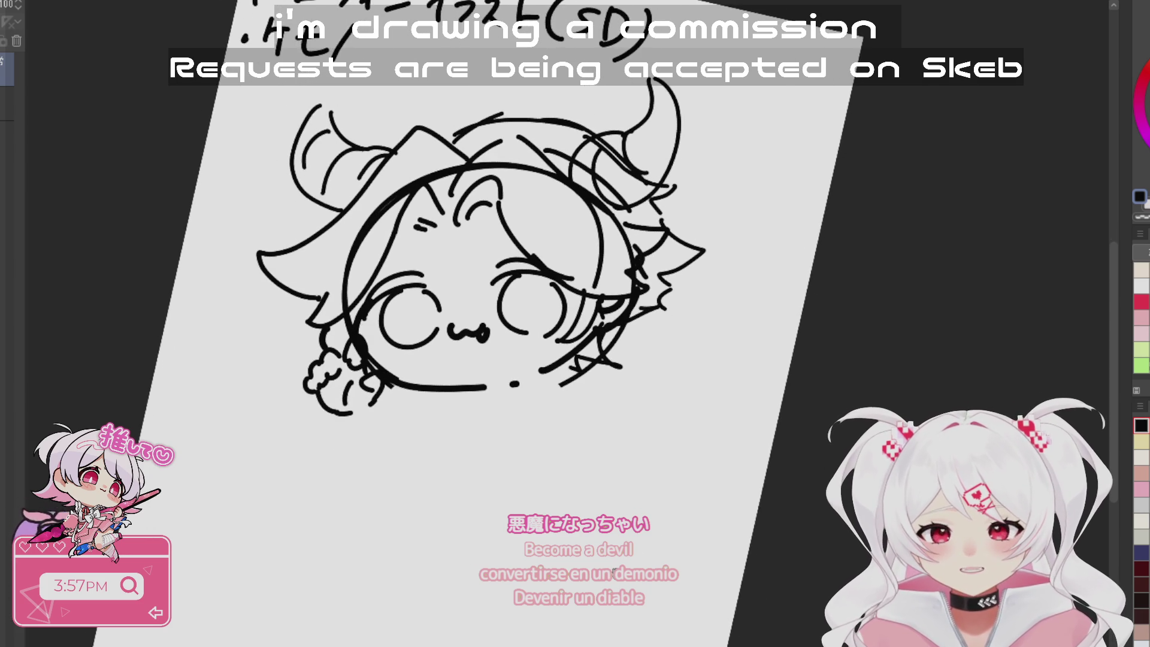
drag(601, 578, 578, 499)
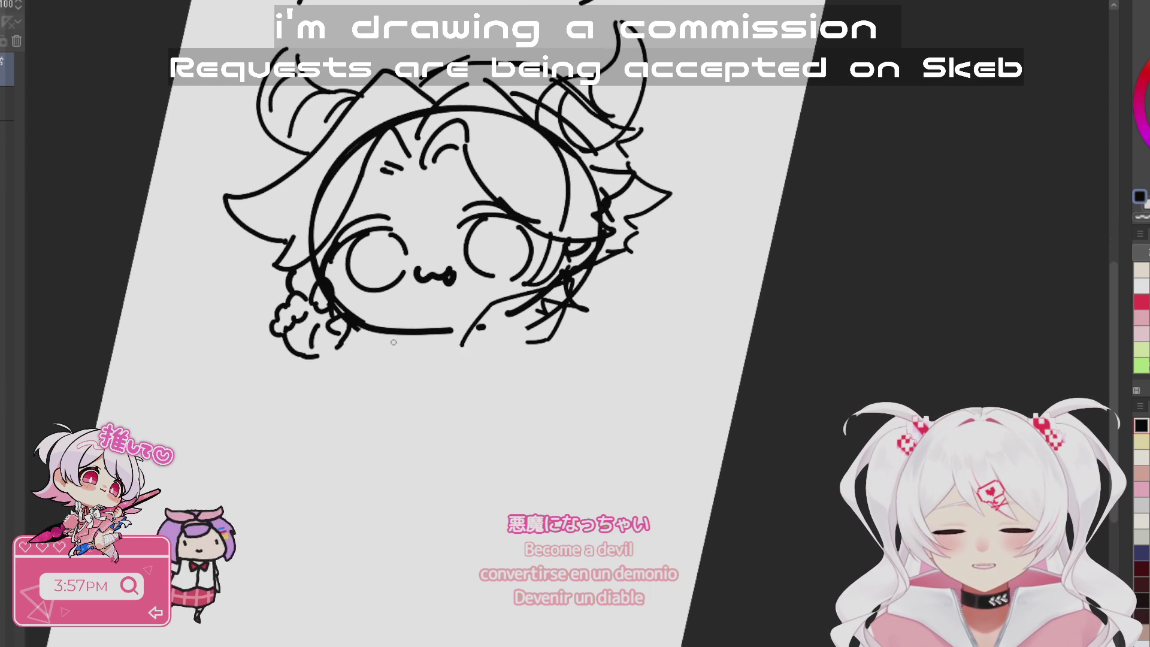
- Erase the old hair tuft at the face's lower left and draw a new curl there
mouse_move(360, 309)
mouse_down()
mouse_move(412, 337)
mouse_move(360, 357)
mouse_up()
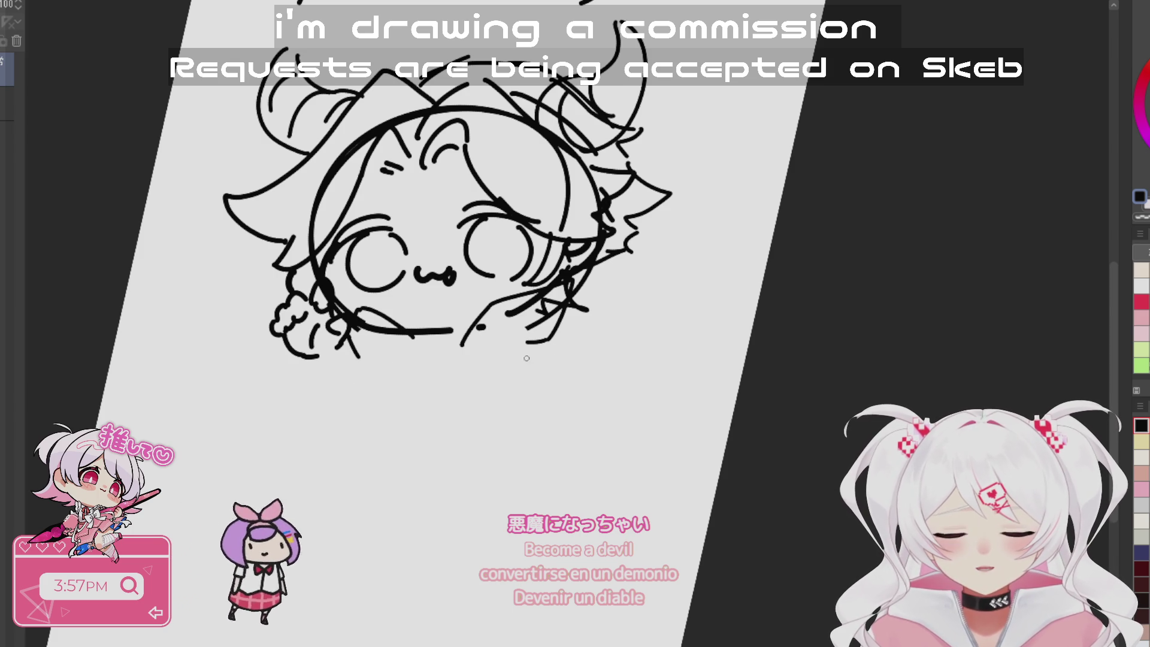
key(ctrl+z)
key(ctrl+z)
key(ctrl+z)
drag(592, 419, 493, 291)
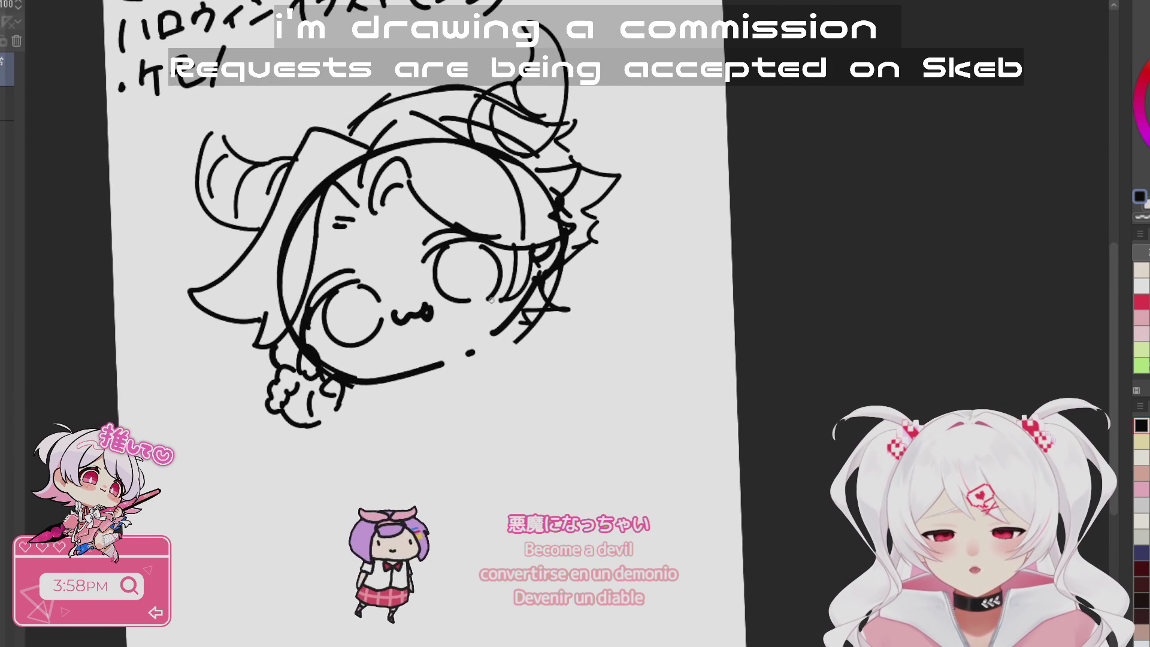
mouse_move(341, 398)
mouse_down()
mouse_move(280, 367)
mouse_move(315, 423)
mouse_move(290, 344)
mouse_up()
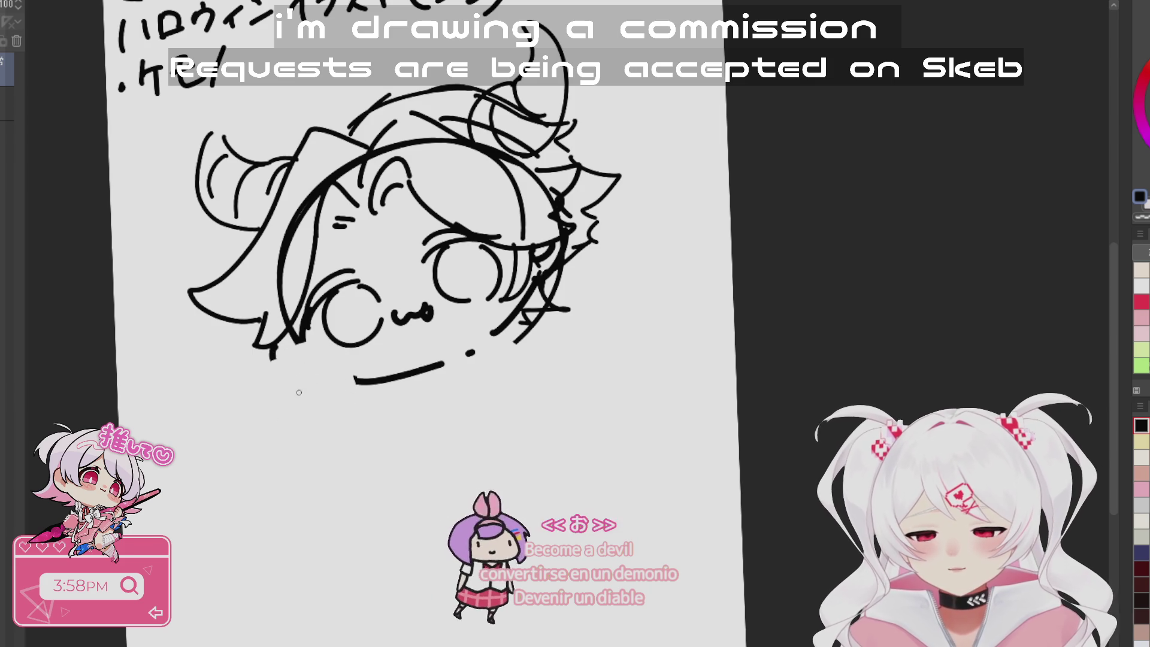
drag(296, 414, 309, 354)
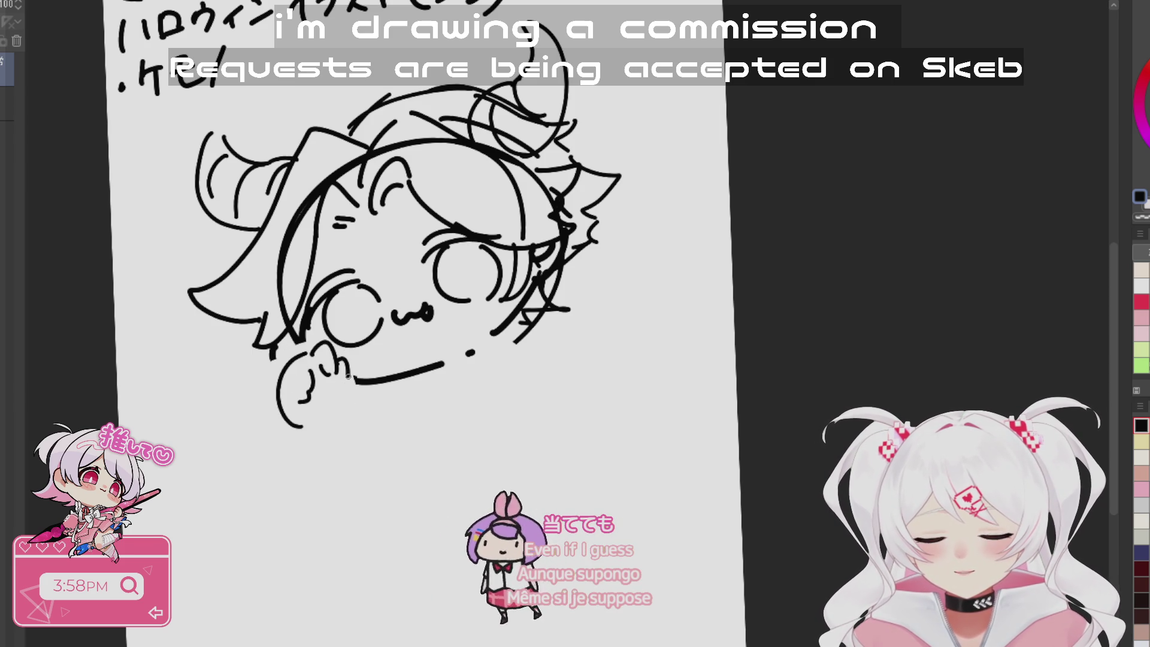
- Sketch curled paws under the face: an inner line in the left curl and a paw right of the mouth
drag(328, 376, 327, 412)
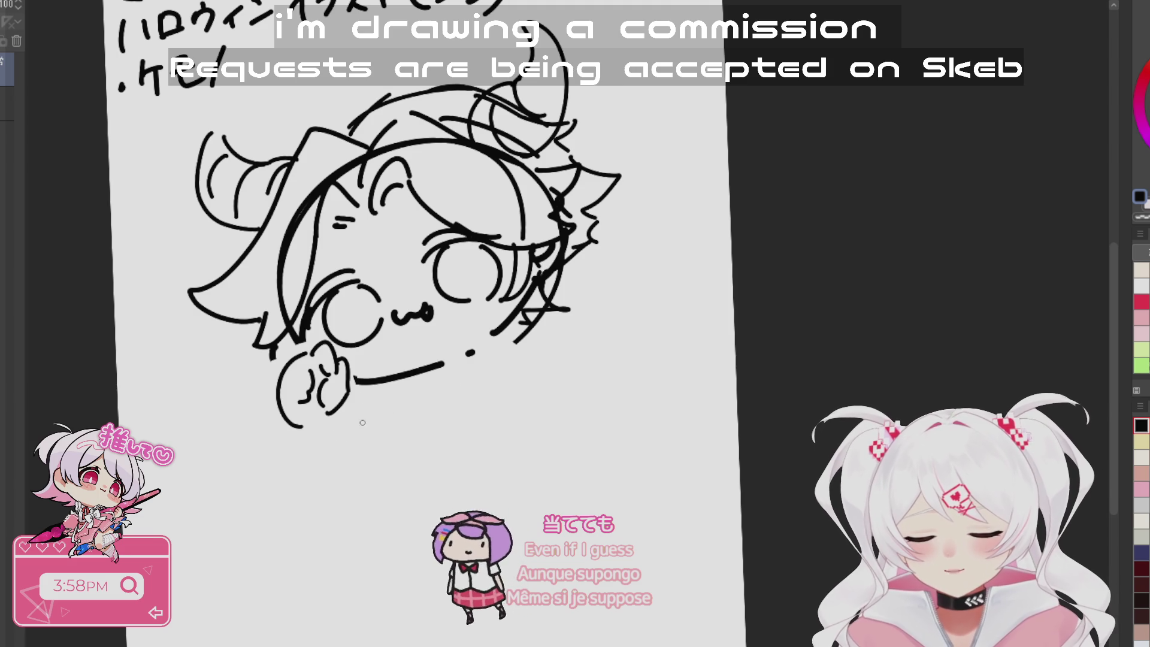
mouse_move(485, 305)
mouse_down()
mouse_move(480, 338)
mouse_move(494, 323)
mouse_move(538, 341)
mouse_move(487, 331)
mouse_move(521, 346)
mouse_move(473, 359)
mouse_move(494, 367)
mouse_up()
drag(544, 339, 545, 346)
mouse_move(529, 335)
mouse_down()
mouse_move(473, 335)
mouse_move(461, 342)
mouse_move(468, 353)
mouse_up()
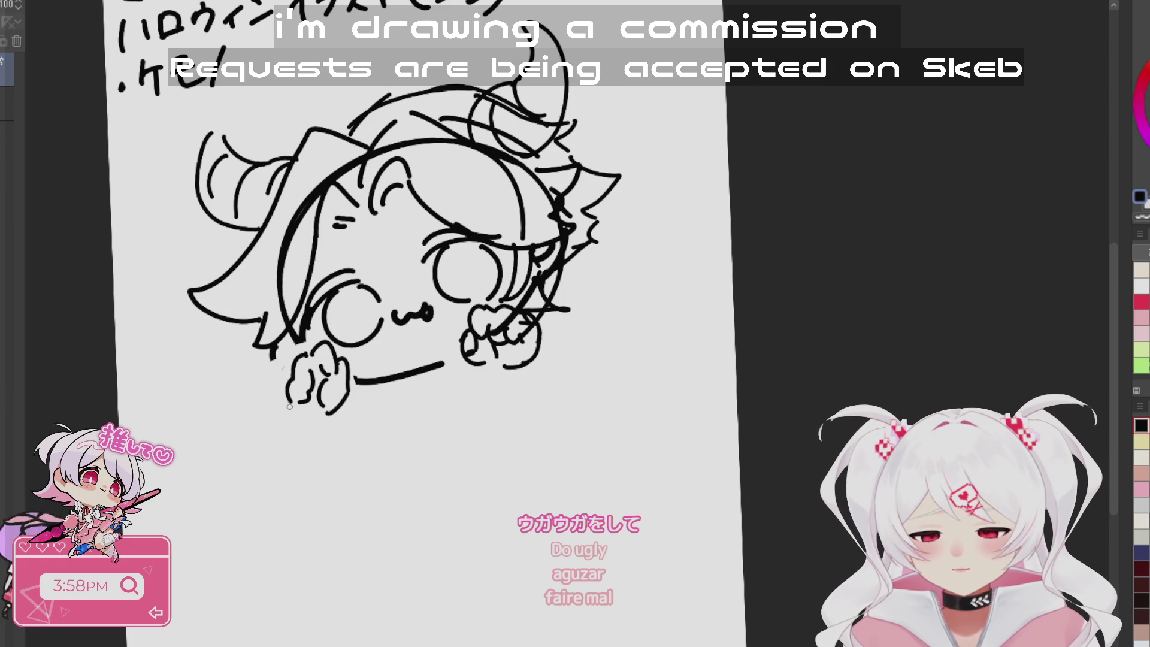
drag(321, 418, 638, 459)
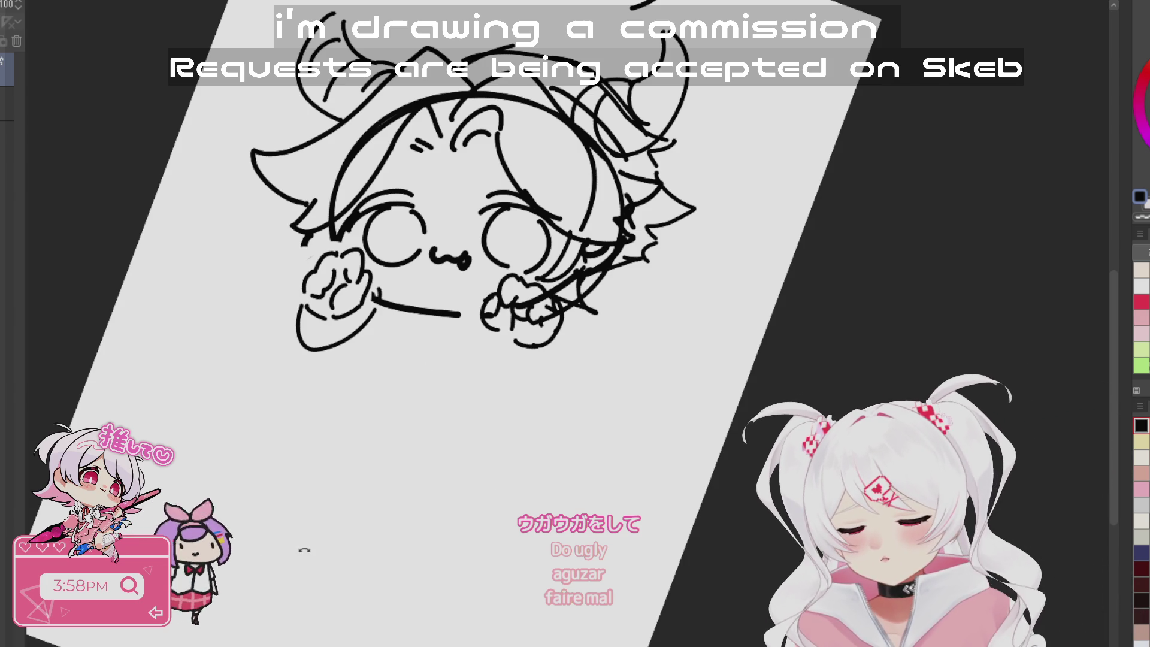
drag(602, 490, 667, 542)
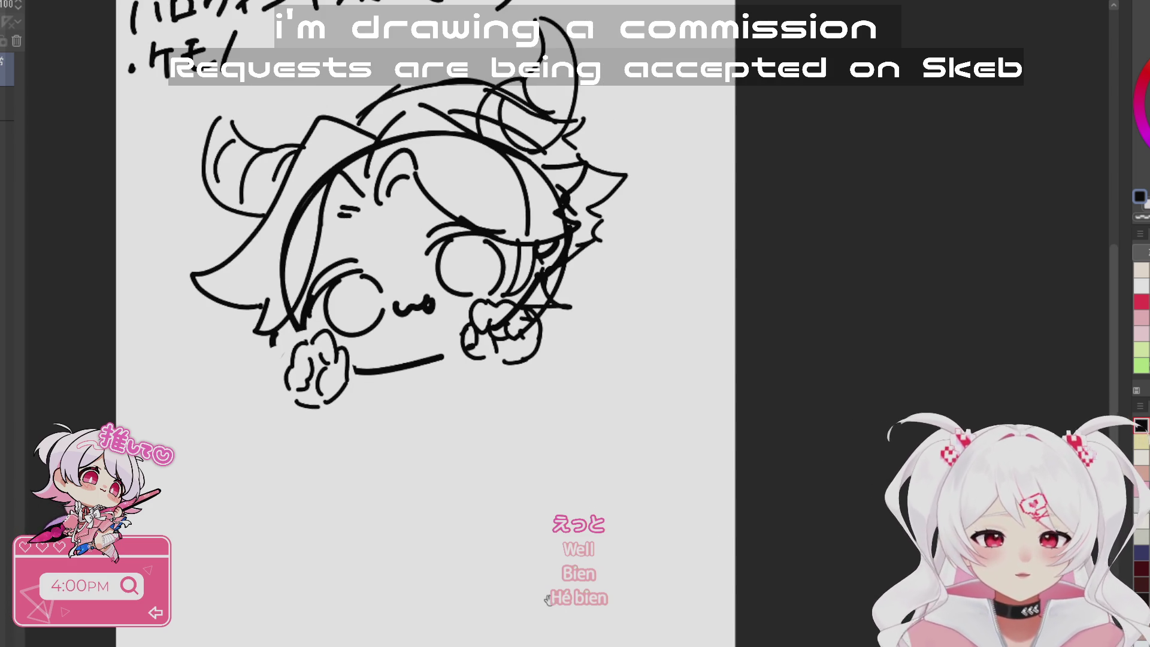
drag(566, 578, 649, 569)
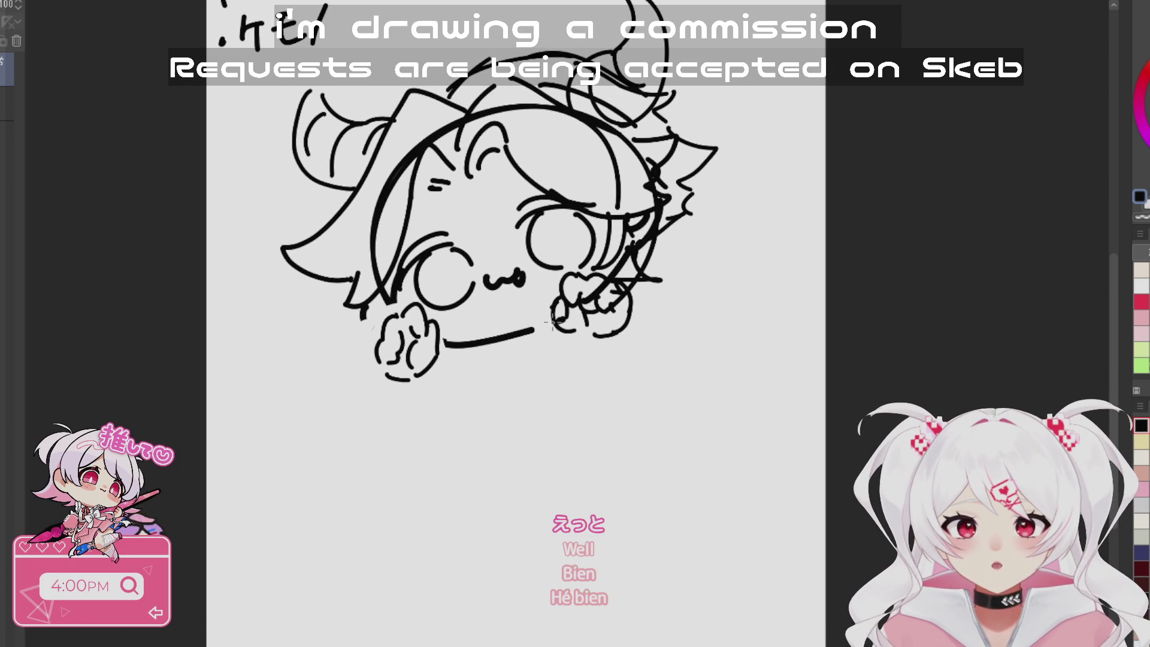
- Fade the sketch layer to 10% opacity and add a new layer for the lineart
mouse_move(719, 337)
mouse_down()
mouse_move(711, 383)
mouse_move(790, 275)
mouse_move(731, 575)
mouse_move(751, 452)
mouse_move(762, 513)
mouse_move(716, 431)
mouse_move(692, 442)
mouse_up()
scroll(751, 453, down, 2)
drag(18, 5, 6, 4)
key(ctrl+shift+n)
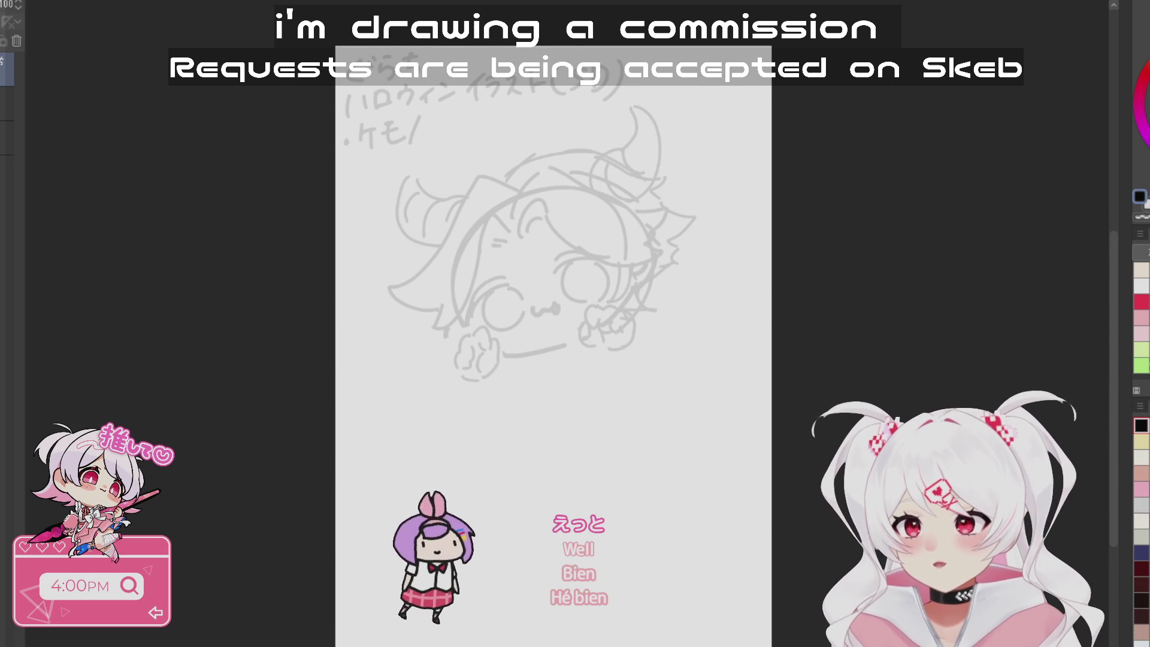
- Draw the large head ellipse over the faded sketch, redrawing it after two failed attempts
drag(585, 443, 610, 497)
scroll(614, 255, up, 2)
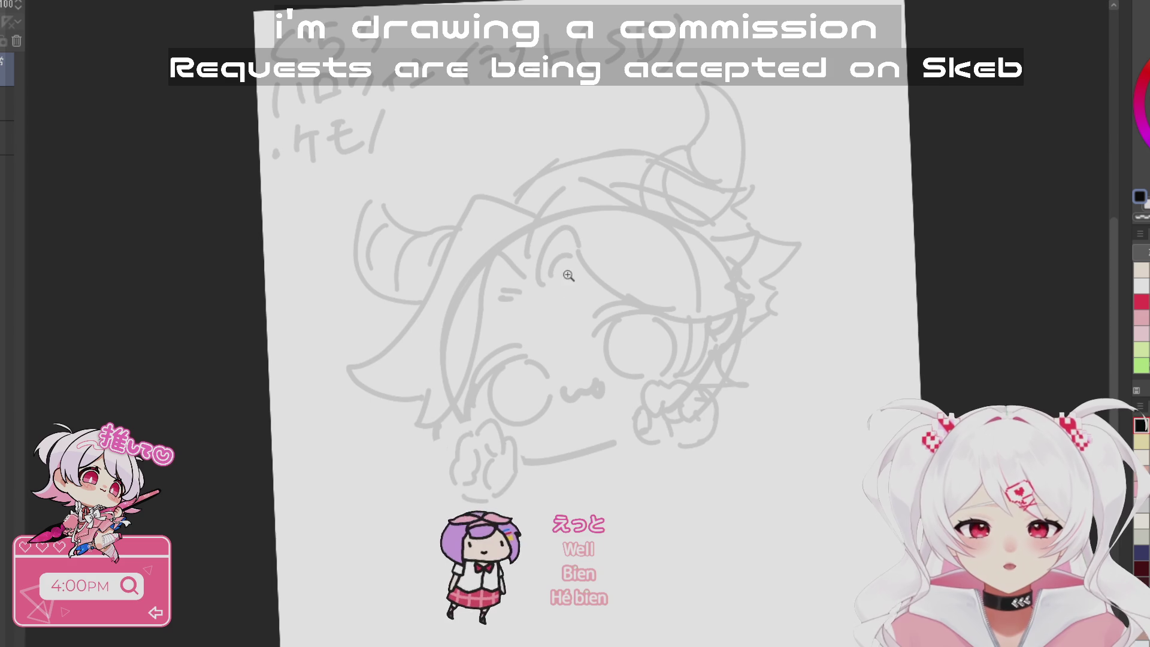
mouse_move(587, 212)
mouse_down()
mouse_move(464, 258)
mouse_move(590, 209)
mouse_up()
key(ctrl+z)
mouse_move(813, 266)
mouse_down()
mouse_move(726, 206)
mouse_move(800, 169)
mouse_up()
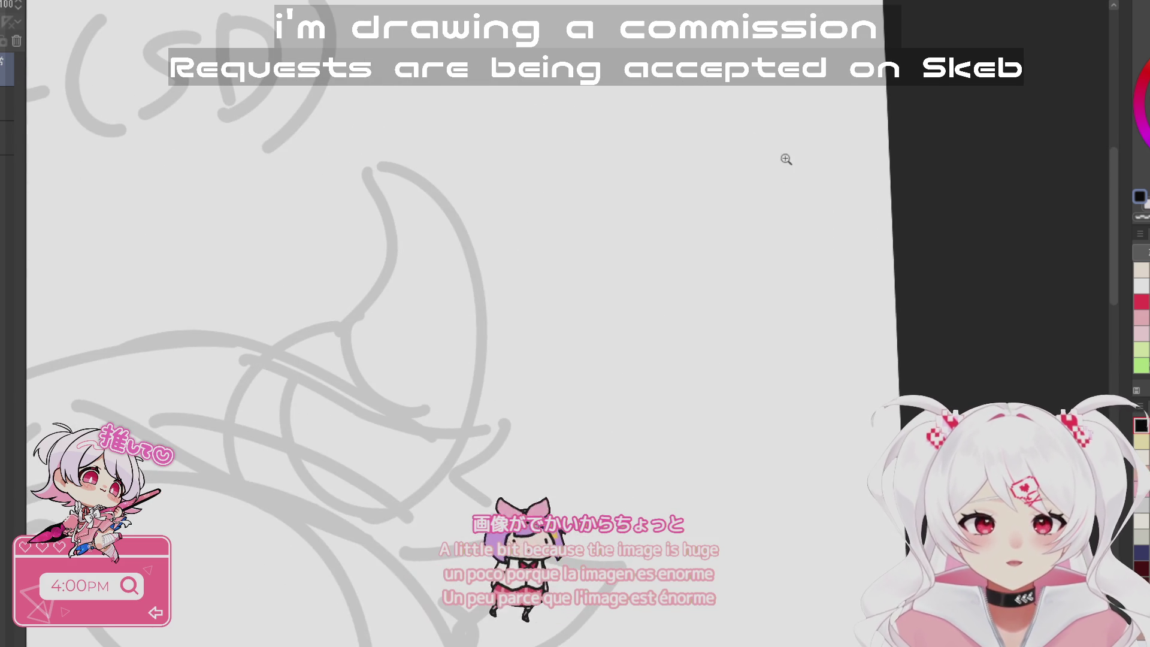
drag(473, 178, 539, 83)
key(ctrl+z)
mouse_move(575, 27)
mouse_down()
mouse_move(493, 311)
mouse_move(575, 36)
mouse_move(794, 118)
mouse_up()
scroll(624, 480, down, 3)
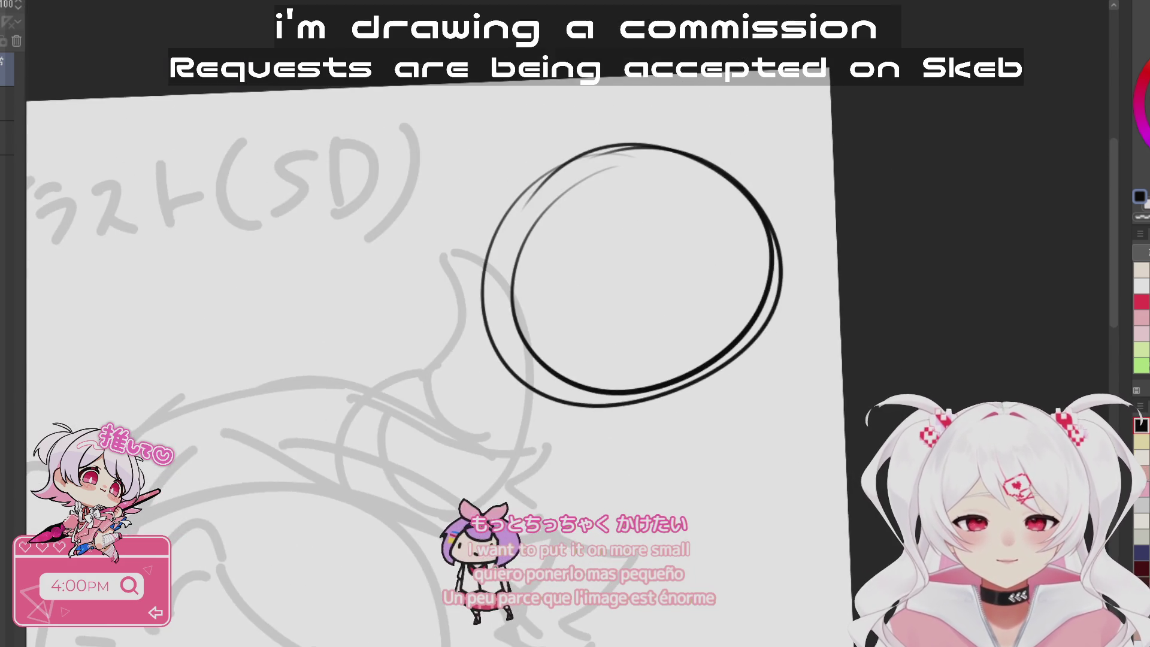
- Draw a small seated body under the head circle with a centre line and a leg outstretched left
scroll(659, 467, up, 1)
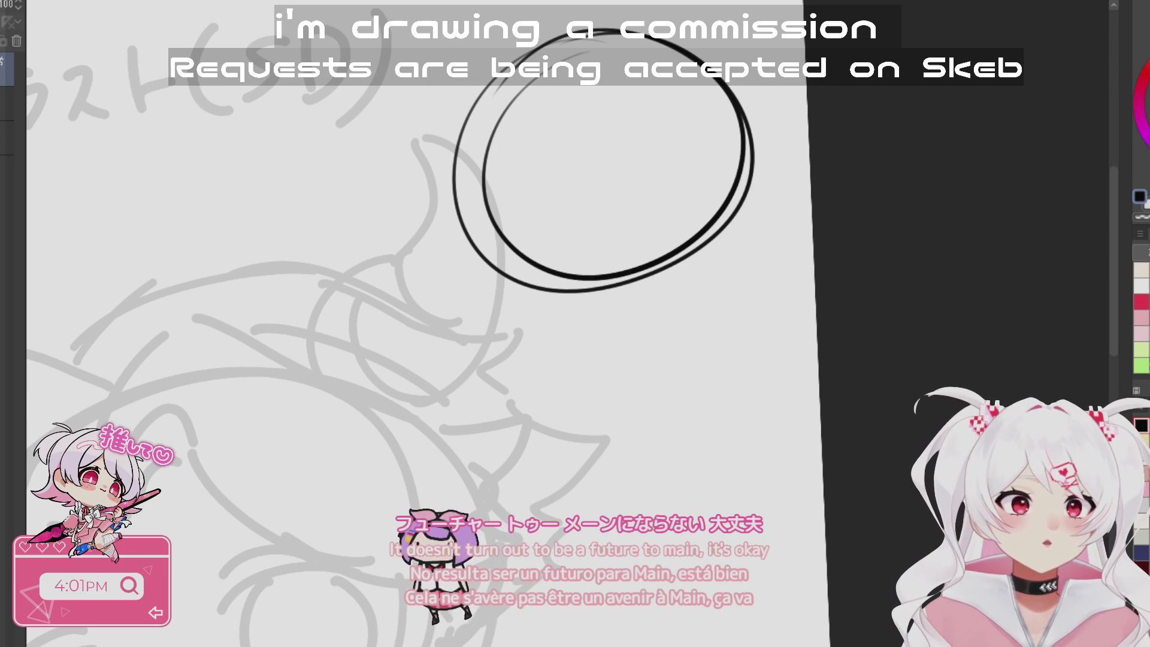
mouse_move(569, 294)
mouse_down()
mouse_move(571, 359)
mouse_move(611, 388)
mouse_up()
mouse_move(617, 293)
mouse_down()
mouse_move(624, 347)
mouse_move(646, 376)
mouse_up()
mouse_move(673, 273)
mouse_down()
mouse_move(675, 309)
mouse_move(647, 377)
mouse_up()
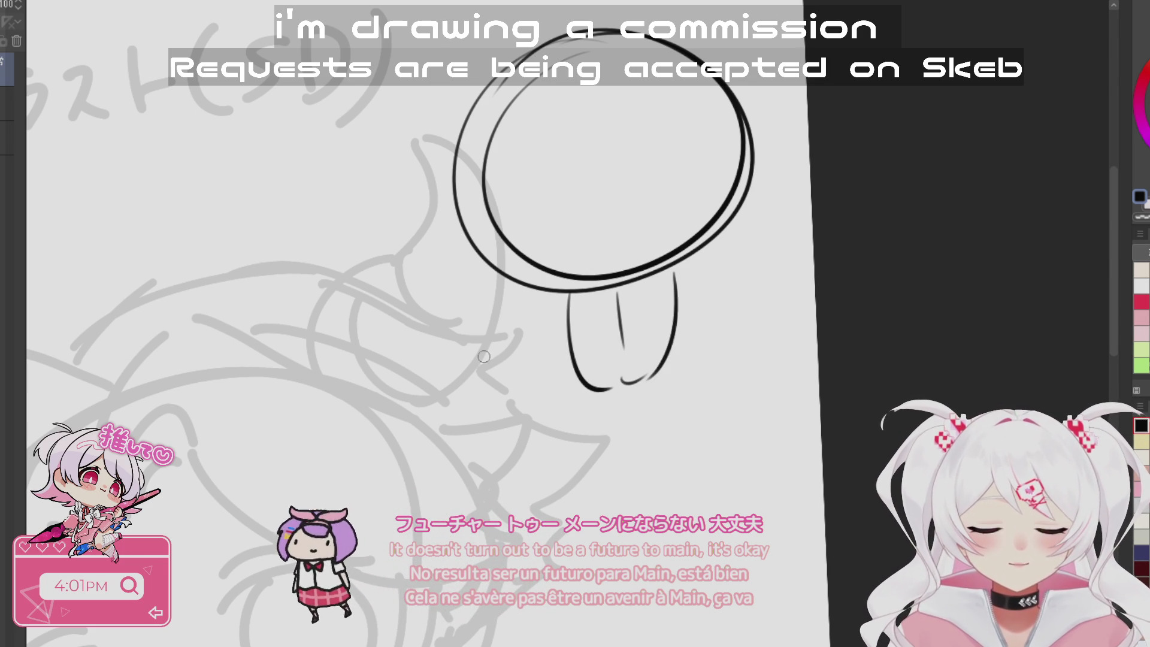
mouse_move(514, 337)
mouse_down()
mouse_move(494, 360)
mouse_move(566, 323)
mouse_up()
drag(497, 362, 569, 374)
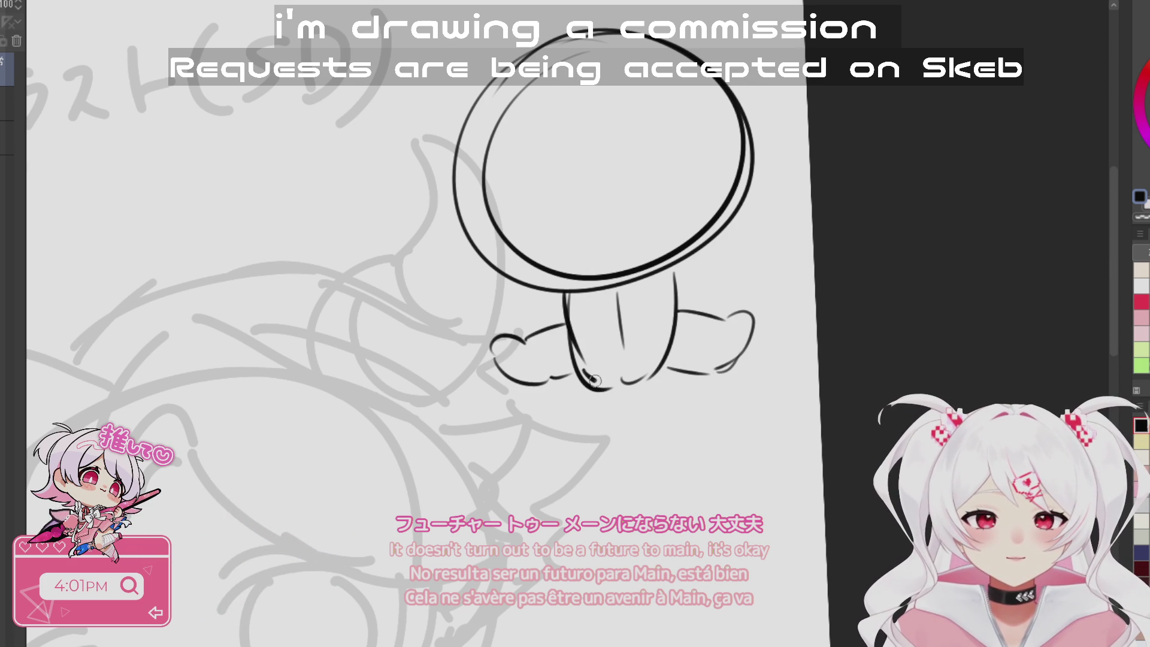
mouse_move(714, 369)
mouse_down()
mouse_move(759, 425)
mouse_move(647, 122)
mouse_up()
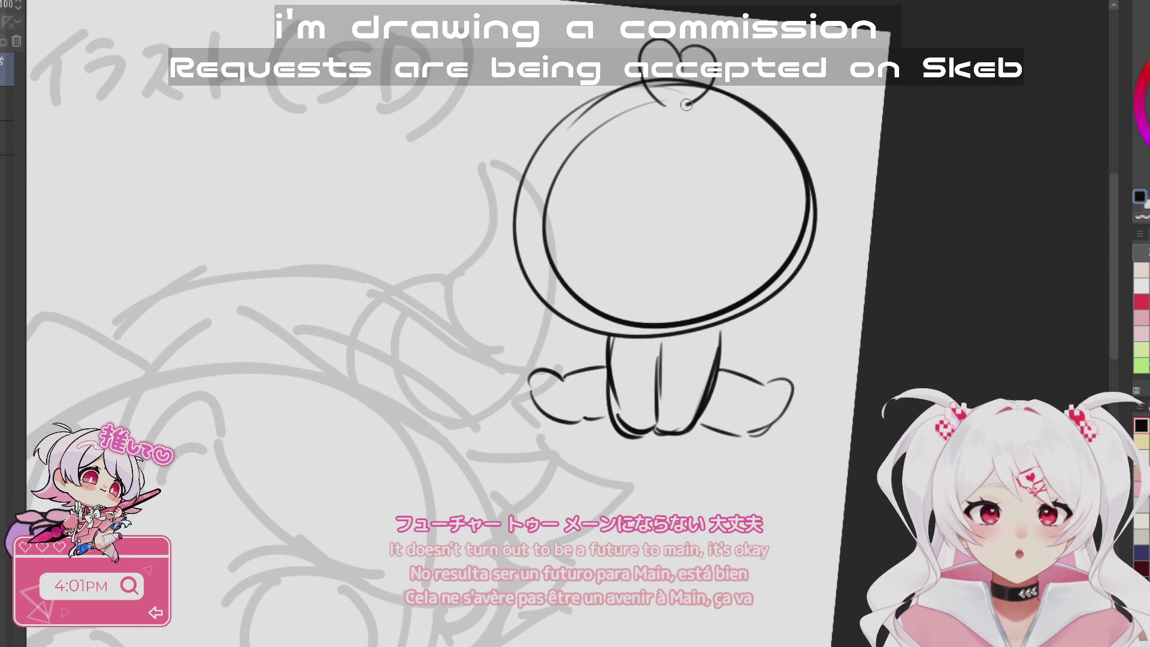
drag(773, 150, 811, 254)
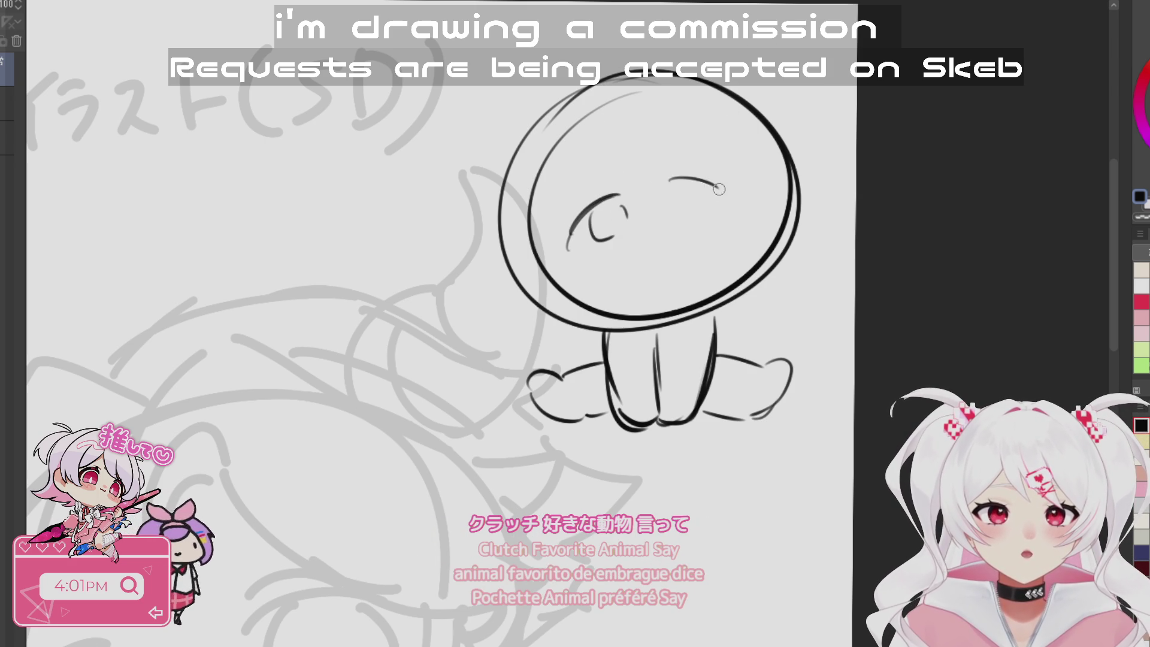
- Undo the eye and brow strokes and erase the thin inner head ellipse
key(ctrl+z)
key(ctrl+z)
key(ctrl+z)
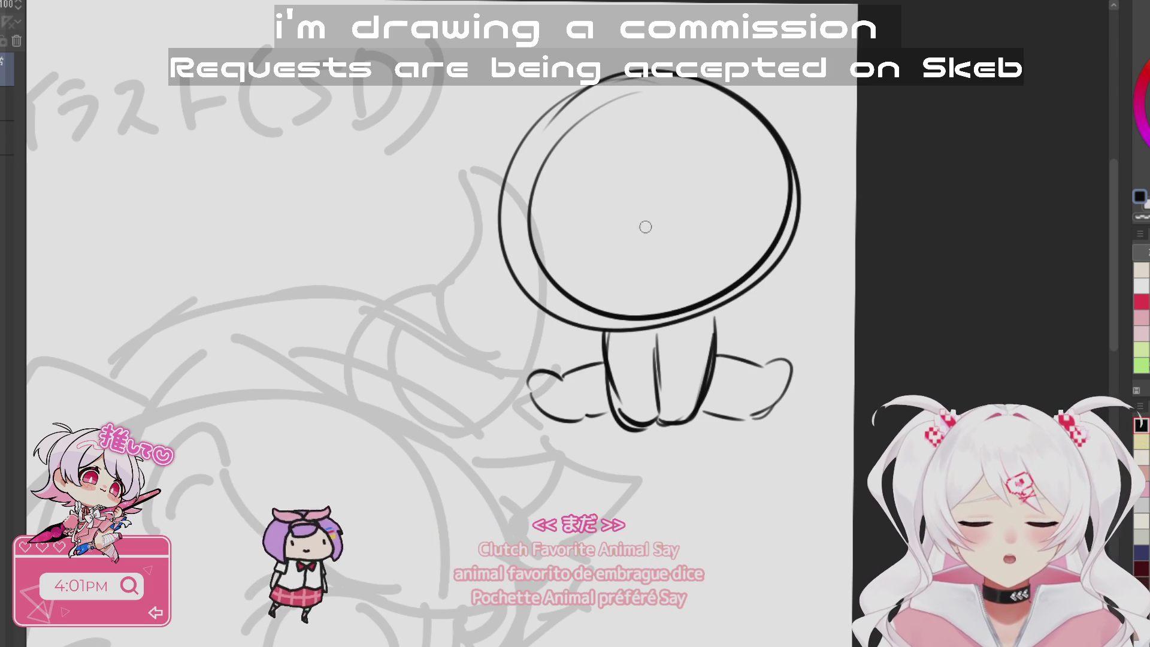
key(e)
mouse_move(539, 244)
mouse_down()
mouse_move(586, 133)
mouse_move(590, 347)
mouse_move(687, 295)
mouse_up()
key(p)
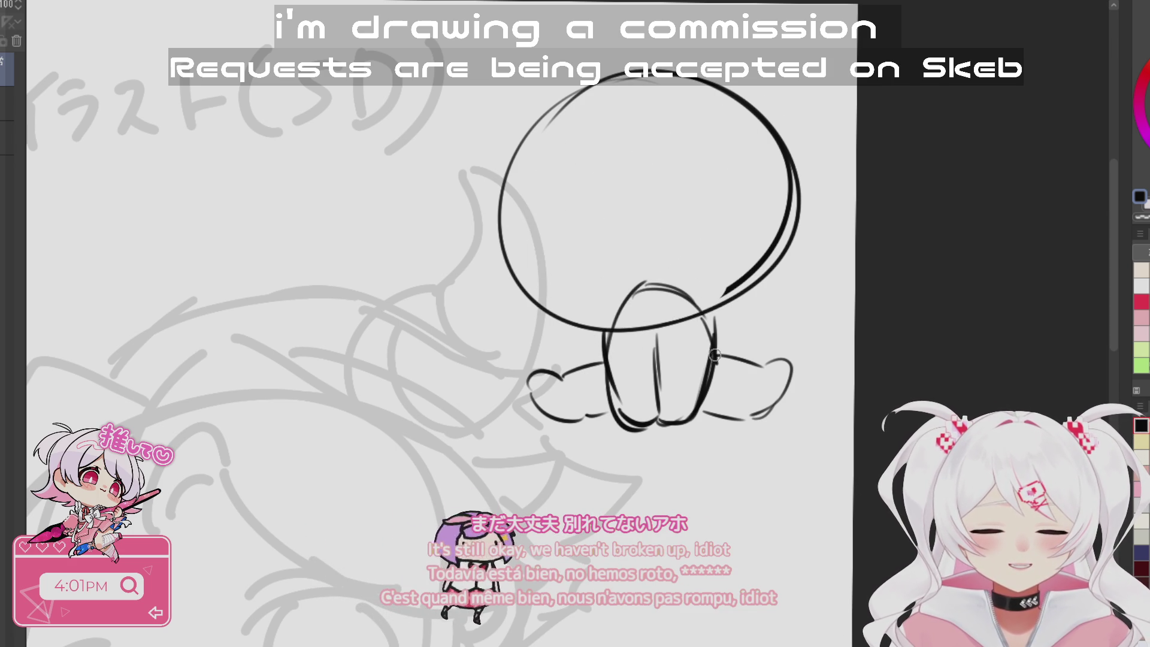
- Erase and redraw the paw outlines, then erase the head circle's bottom edge
drag(834, 392, 773, 413)
drag(551, 419, 515, 419)
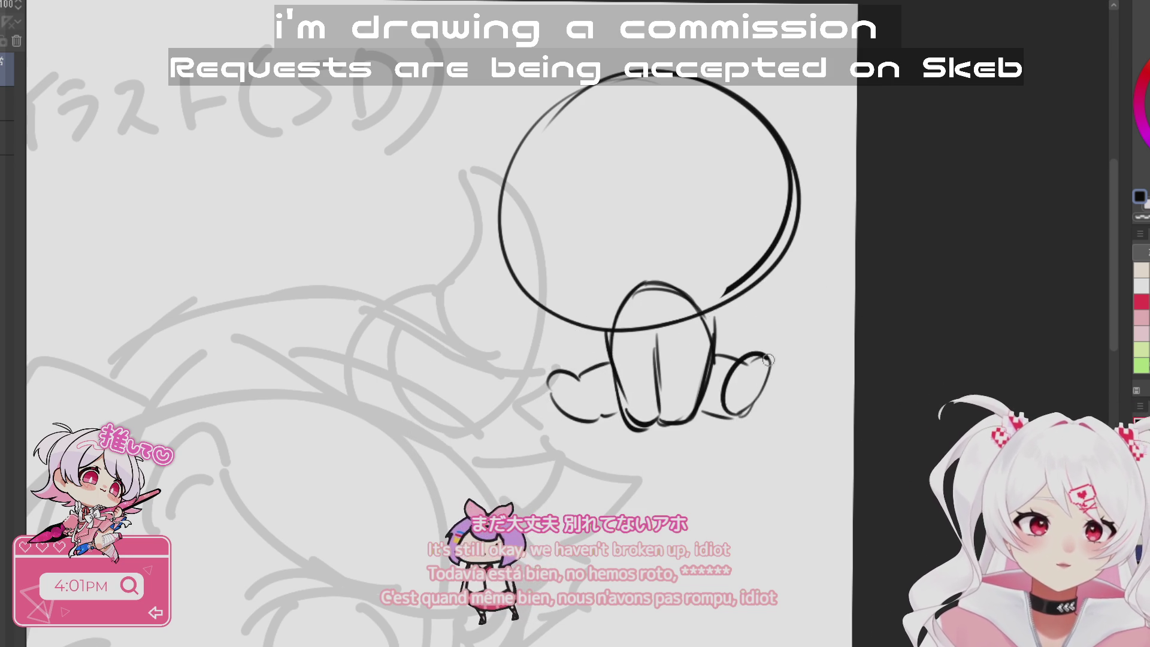
drag(559, 421, 614, 422)
drag(575, 367, 605, 422)
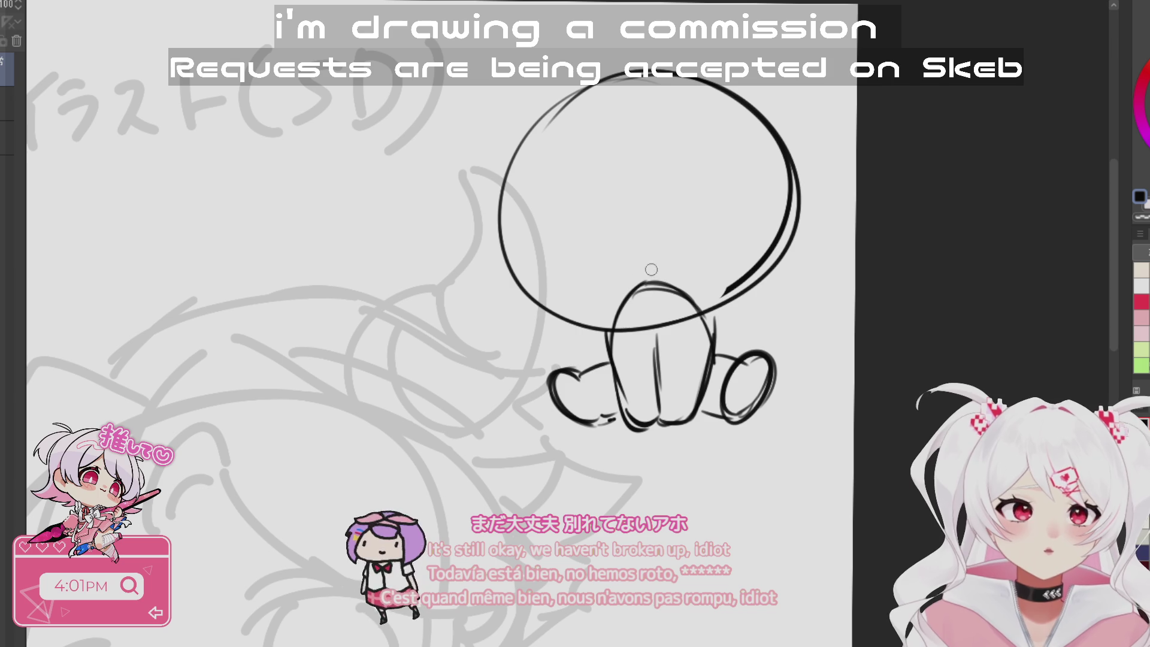
mouse_move(572, 369)
mouse_down()
mouse_move(602, 422)
mouse_move(584, 427)
mouse_up()
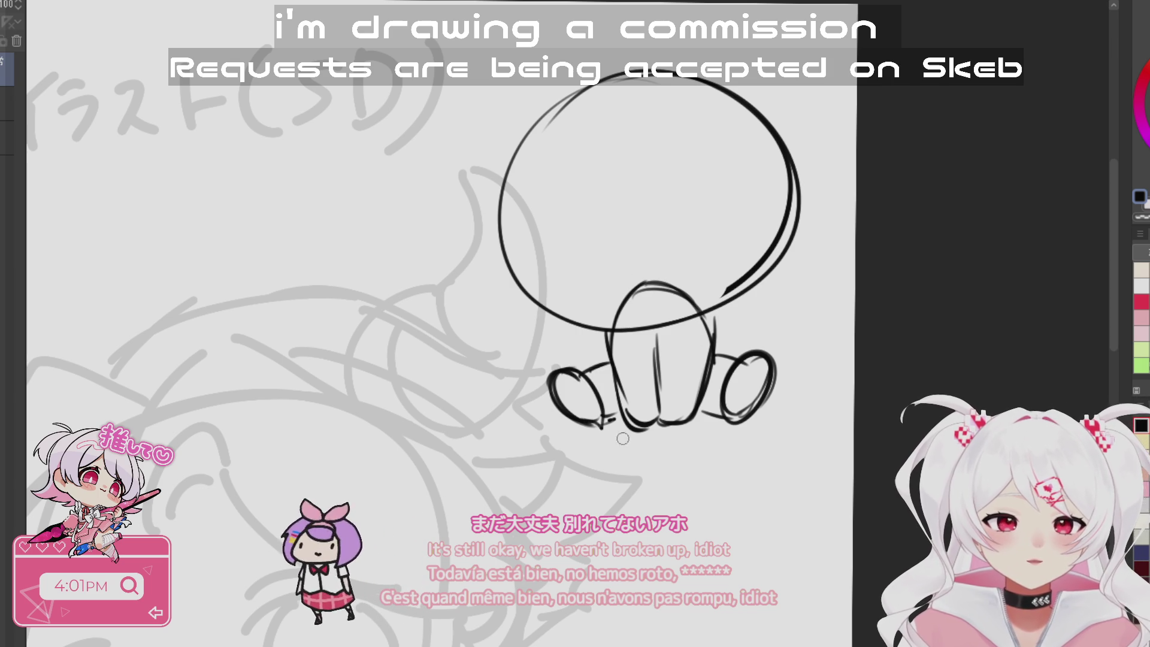
scroll(764, 472, up, 2)
key(e)
mouse_move(636, 355)
mouse_down()
mouse_move(688, 356)
mouse_move(605, 354)
mouse_move(508, 327)
mouse_move(778, 206)
mouse_move(728, 333)
mouse_up()
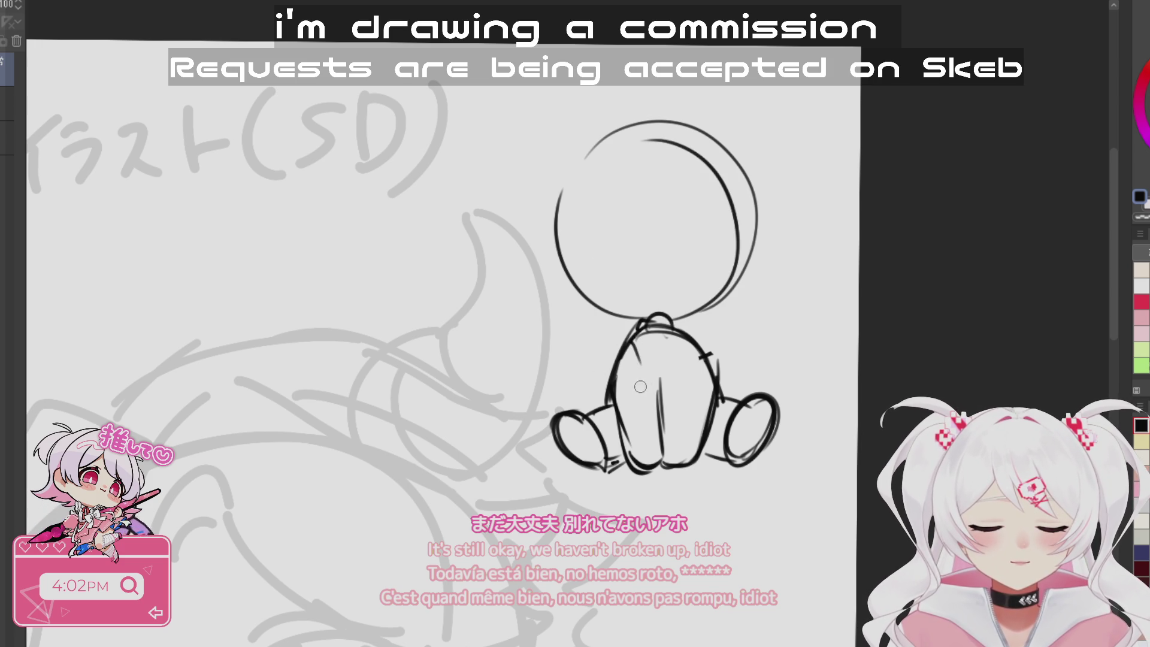
drag(664, 427, 645, 539)
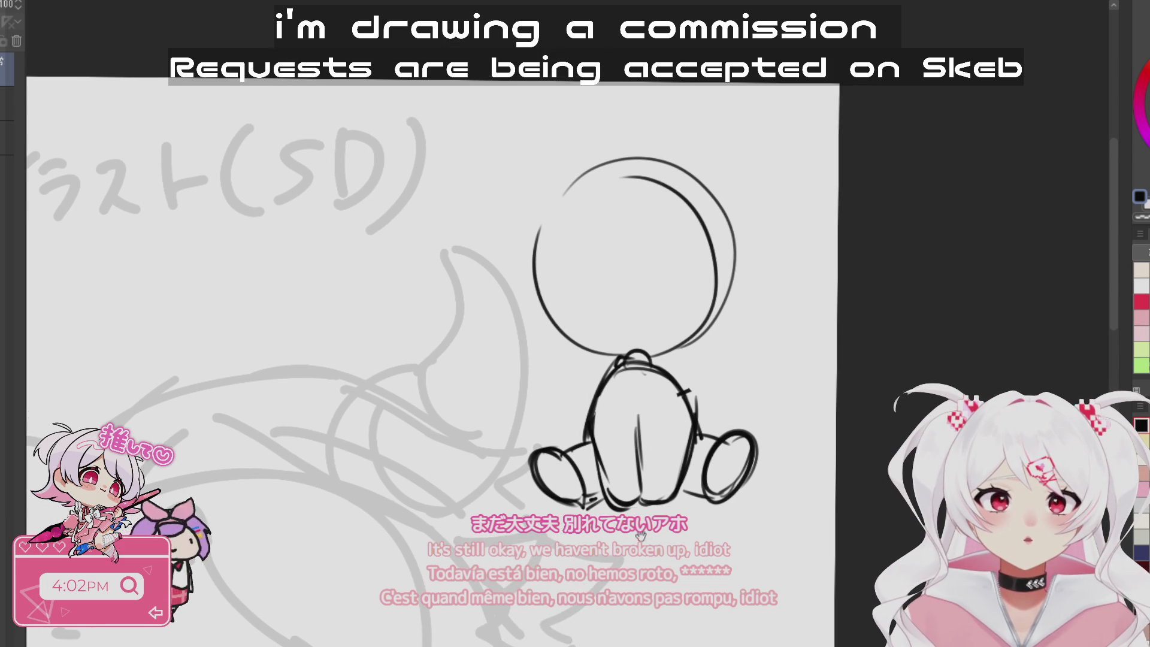
- Zoom in and draw a larger circle around the head, undoing a stray side curve
click(664, 256)
mouse_move(625, 152)
mouse_down()
mouse_move(530, 165)
mouse_move(587, 392)
mouse_move(678, 124)
mouse_move(695, 374)
mouse_move(731, 187)
mouse_move(497, 203)
mouse_move(527, 371)
mouse_up()
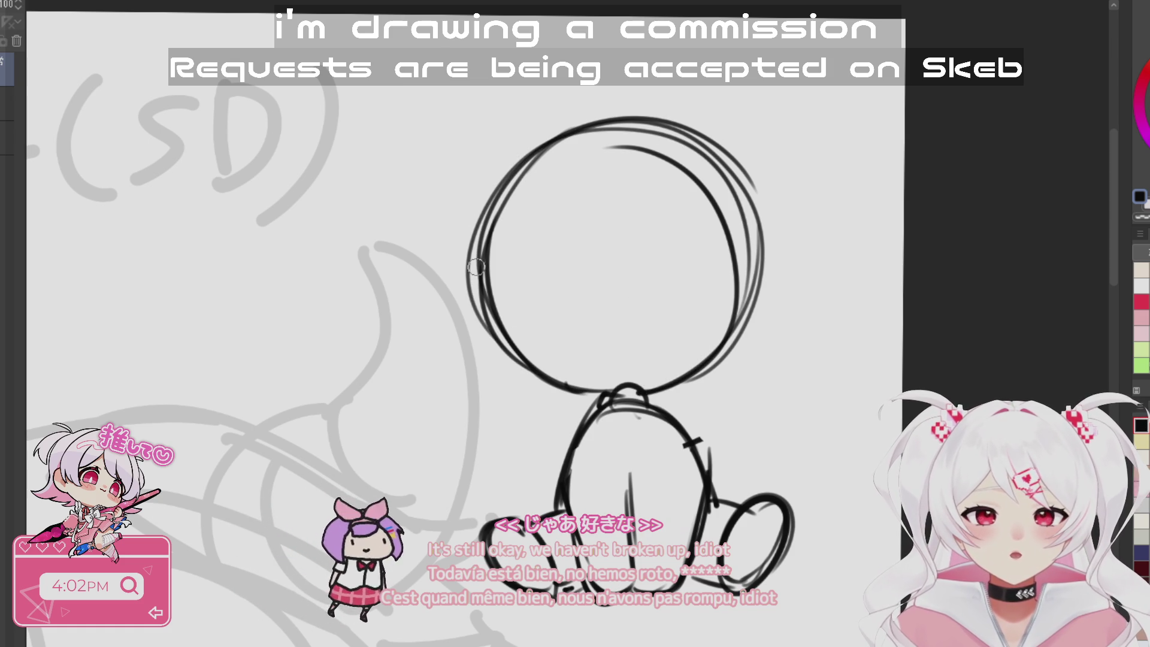
drag(470, 302, 427, 150)
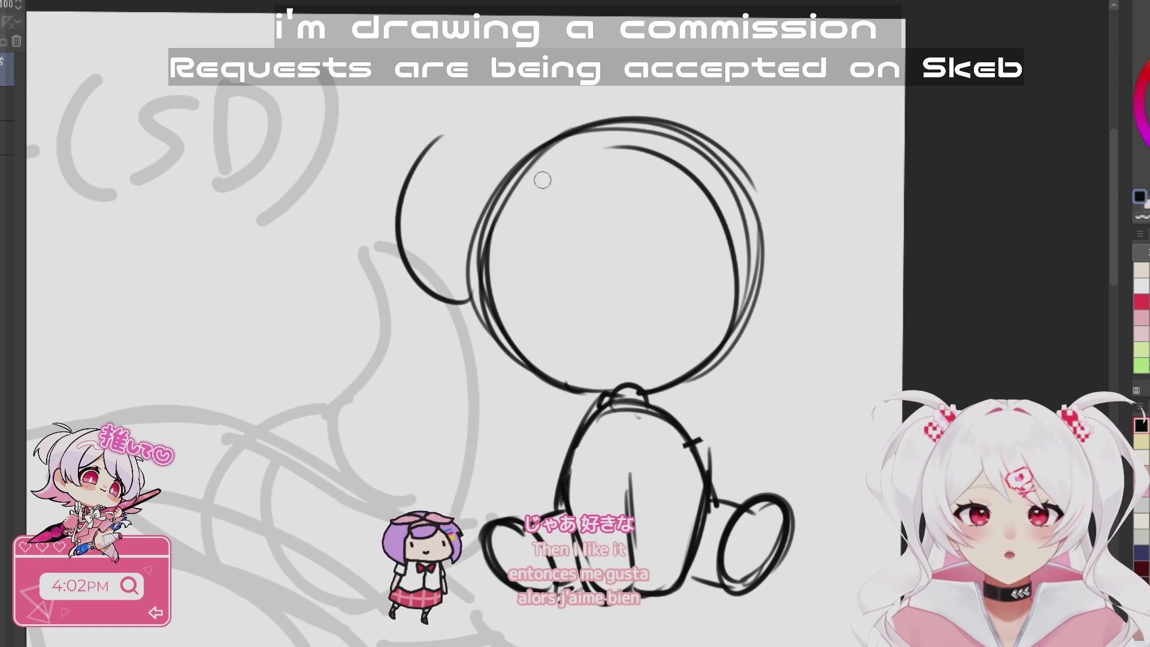
key(ctrl+z)
- Sketch the crown curves, a curved eye guide line across the face, and a tiny mouth
drag(592, 203, 653, 149)
drag(698, 216, 650, 159)
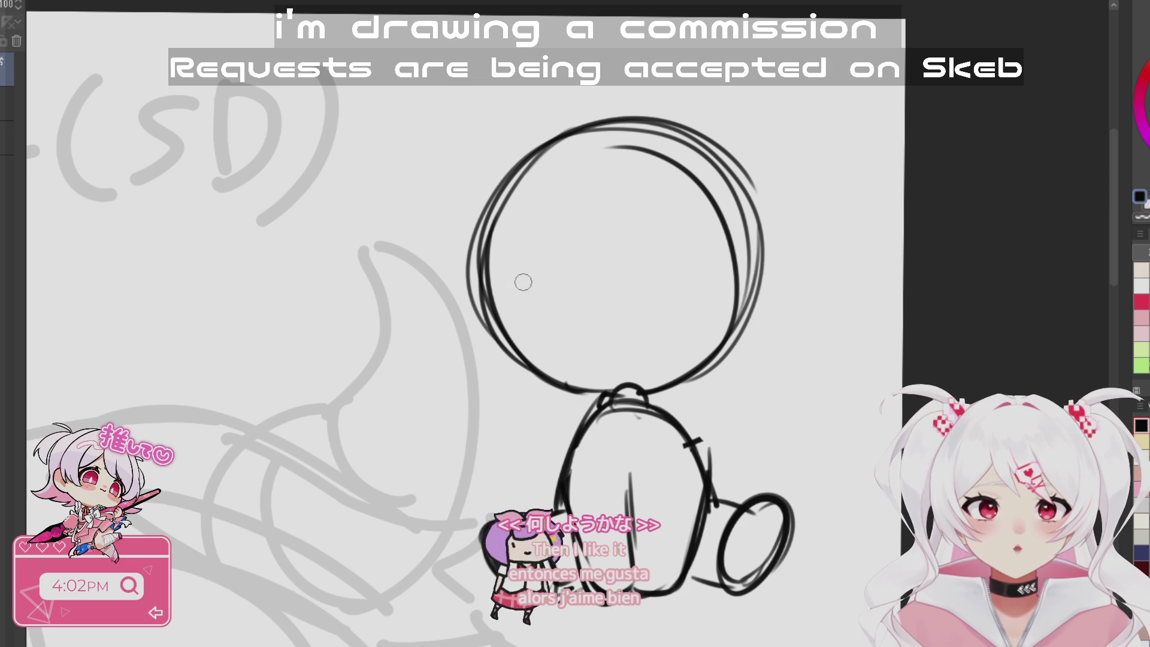
drag(537, 289, 672, 257)
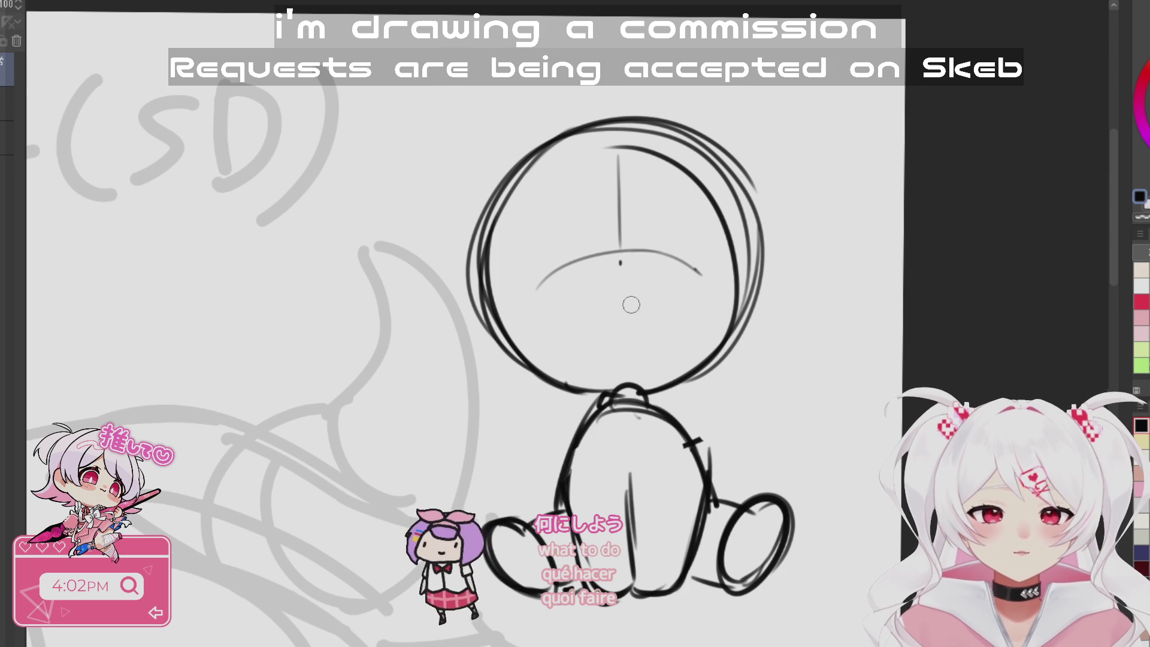
drag(618, 317, 626, 315)
- Redraw the head outline on both sides with fuller, chubbier cheeks
drag(526, 187, 518, 291)
drag(554, 133, 510, 301)
drag(526, 200, 520, 353)
mouse_move(520, 307)
mouse_down()
mouse_move(572, 377)
mouse_move(608, 383)
mouse_move(701, 360)
mouse_move(727, 191)
mouse_up()
drag(719, 136, 742, 210)
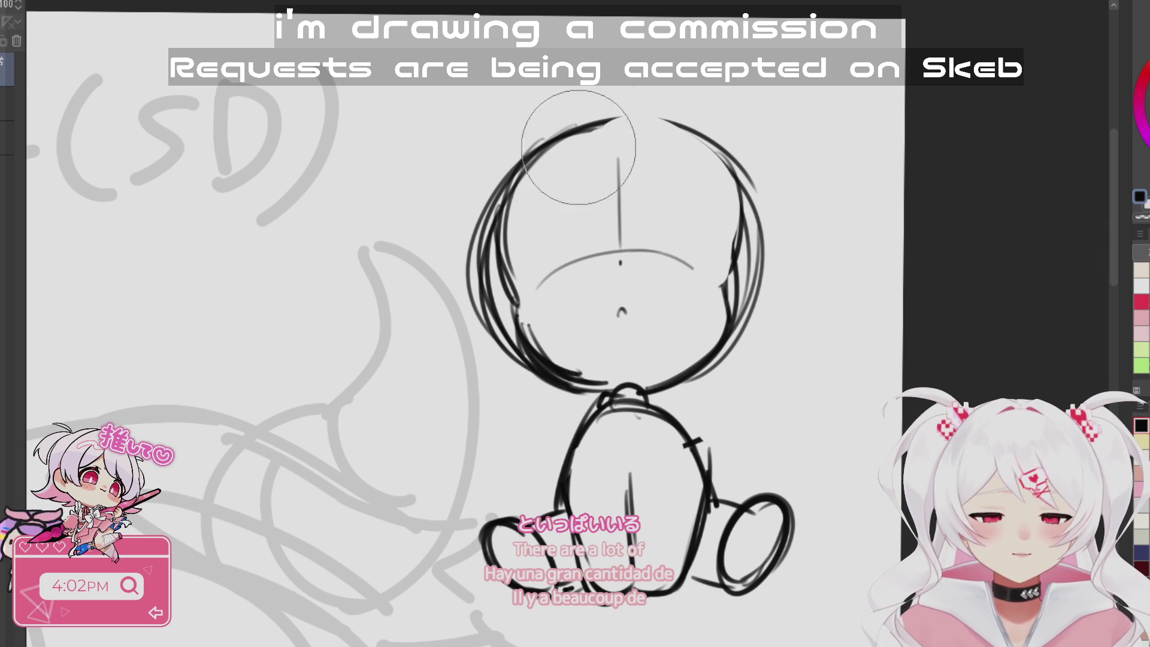
- Erase the old outer strokes on both sides, then lasso the head to transform it
mouse_move(495, 232)
mouse_down()
mouse_move(457, 174)
mouse_move(503, 365)
mouse_up()
drag(764, 197, 782, 257)
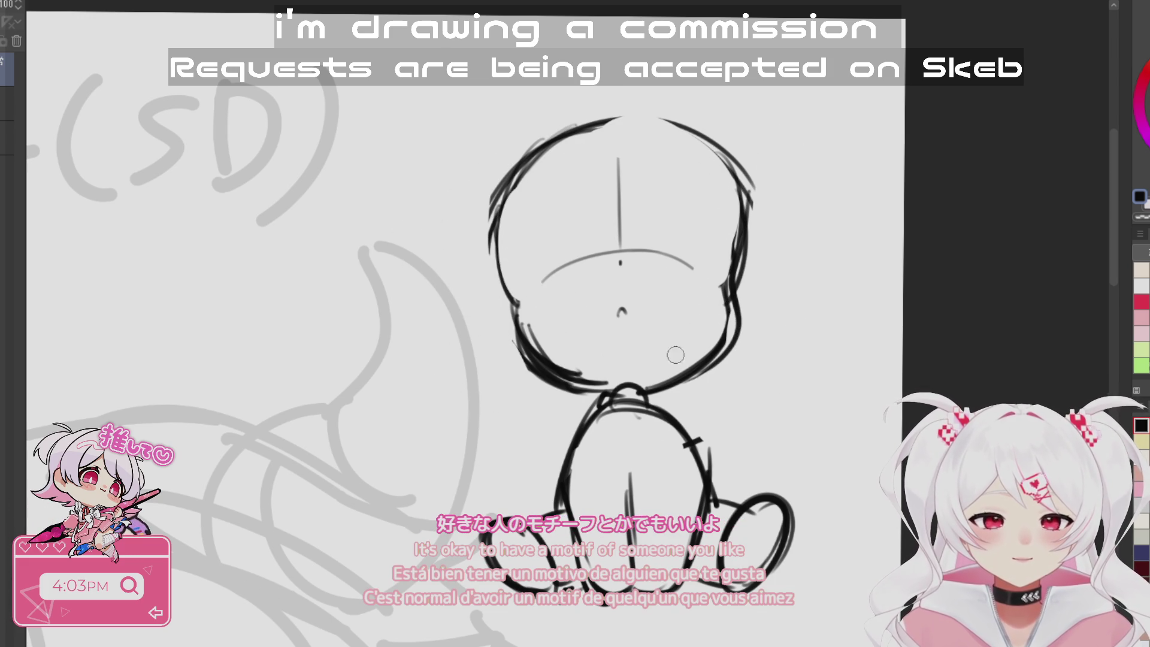
mouse_move(687, 443)
mouse_down()
mouse_move(449, 175)
mouse_move(817, 282)
mouse_move(734, 420)
mouse_up()
key(ctrl+t)
- Move the head sketch slightly down, commit it, and deselect
drag(738, 361, 740, 381)
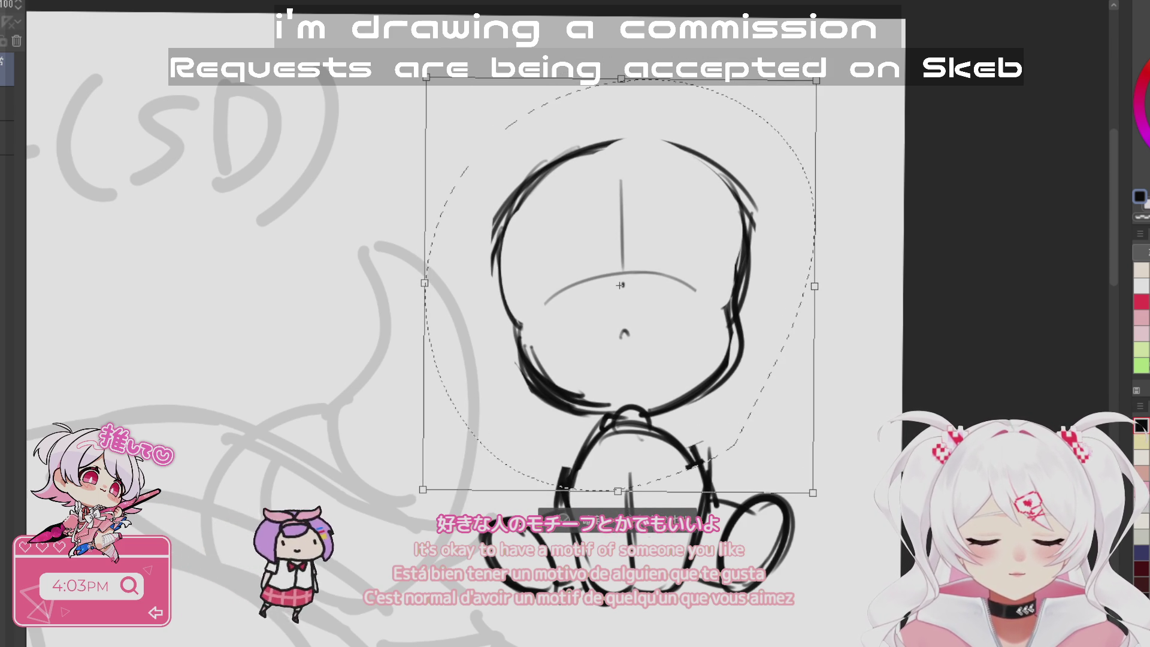
key(Return)
key(ctrl+d)
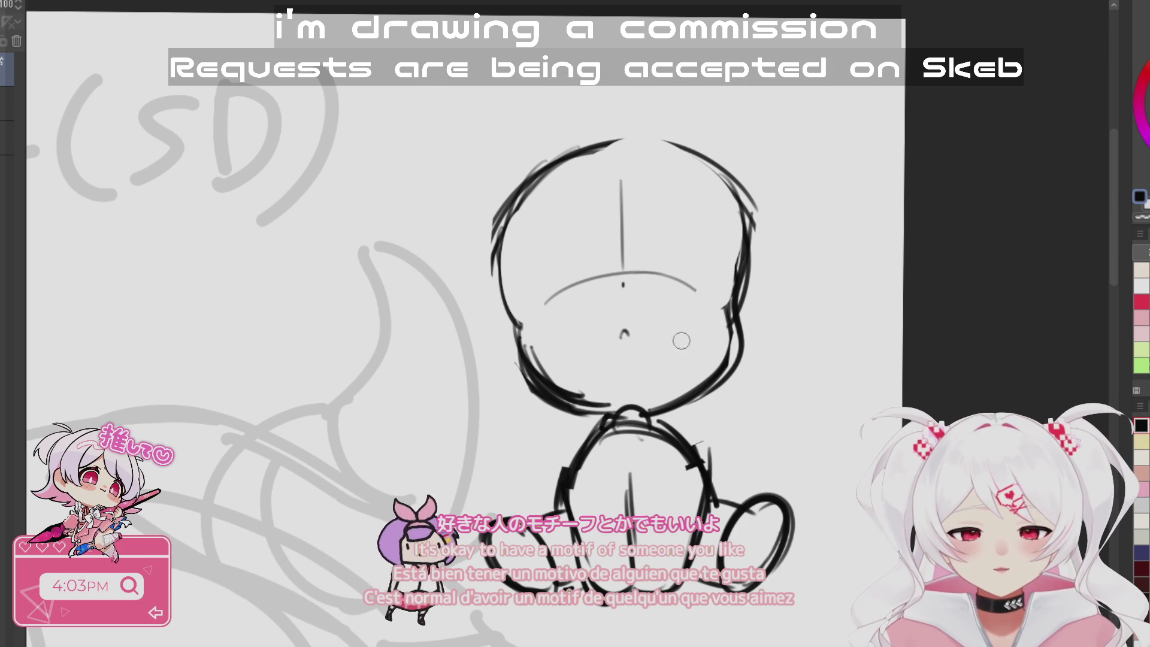
- Reselect the head, shrink it slightly from the top edge, confirm and deselect
mouse_move(549, 425)
mouse_down()
mouse_move(828, 195)
mouse_move(826, 235)
mouse_up()
key(ctrl+t)
drag(632, 82, 635, 105)
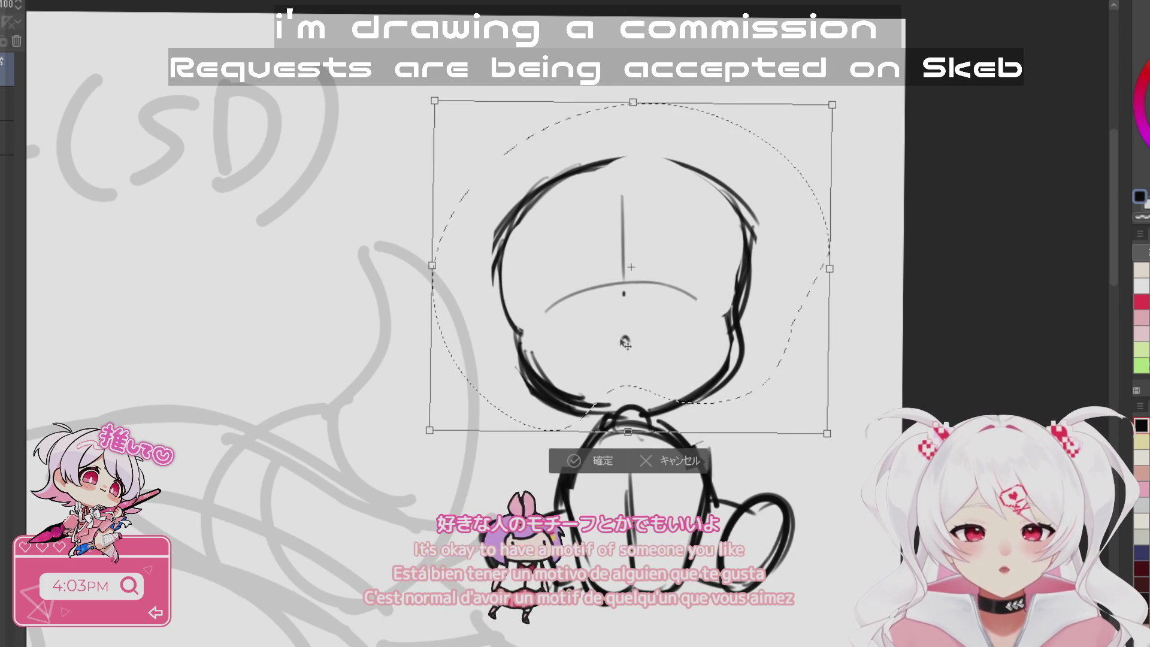
click(590, 460)
click(486, 460)
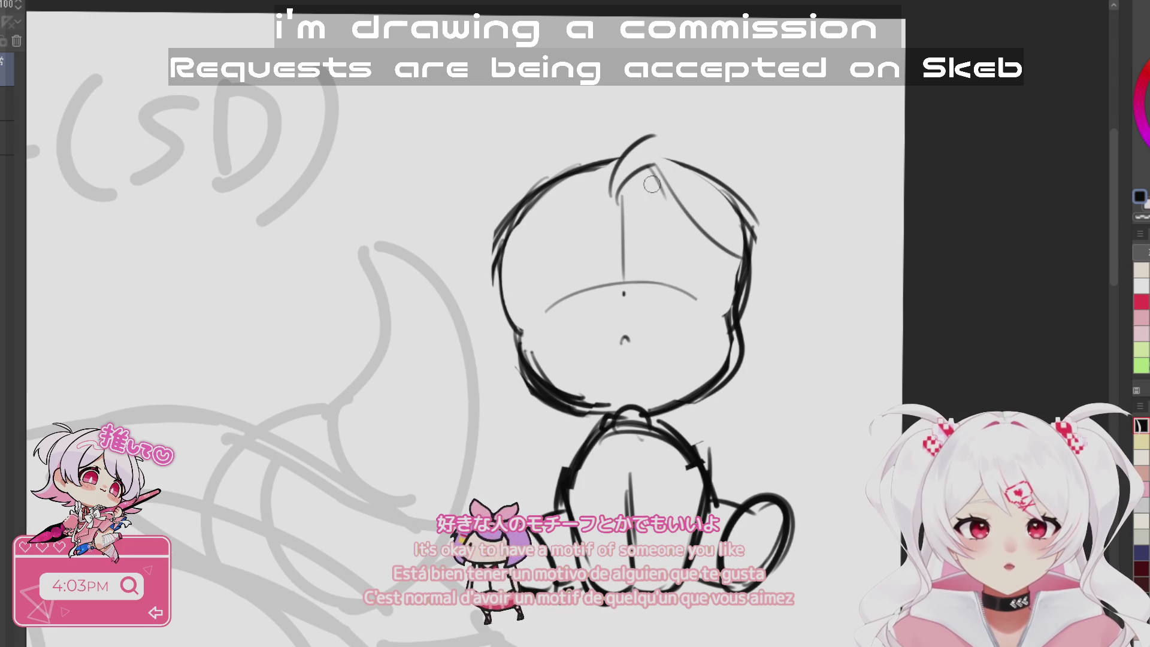
- Draw the ahoge, a right-side bang, and messy strands and bangs flaring on the left
drag(655, 130, 703, 172)
mouse_move(718, 197)
mouse_down()
mouse_move(781, 262)
mouse_move(753, 298)
mouse_up()
drag(560, 156, 606, 175)
drag(569, 136, 606, 173)
drag(557, 138, 479, 290)
drag(526, 219, 501, 250)
mouse_move(518, 233)
mouse_down()
mouse_move(431, 280)
mouse_move(500, 303)
mouse_move(504, 316)
mouse_up()
drag(570, 207, 498, 299)
drag(551, 232, 488, 293)
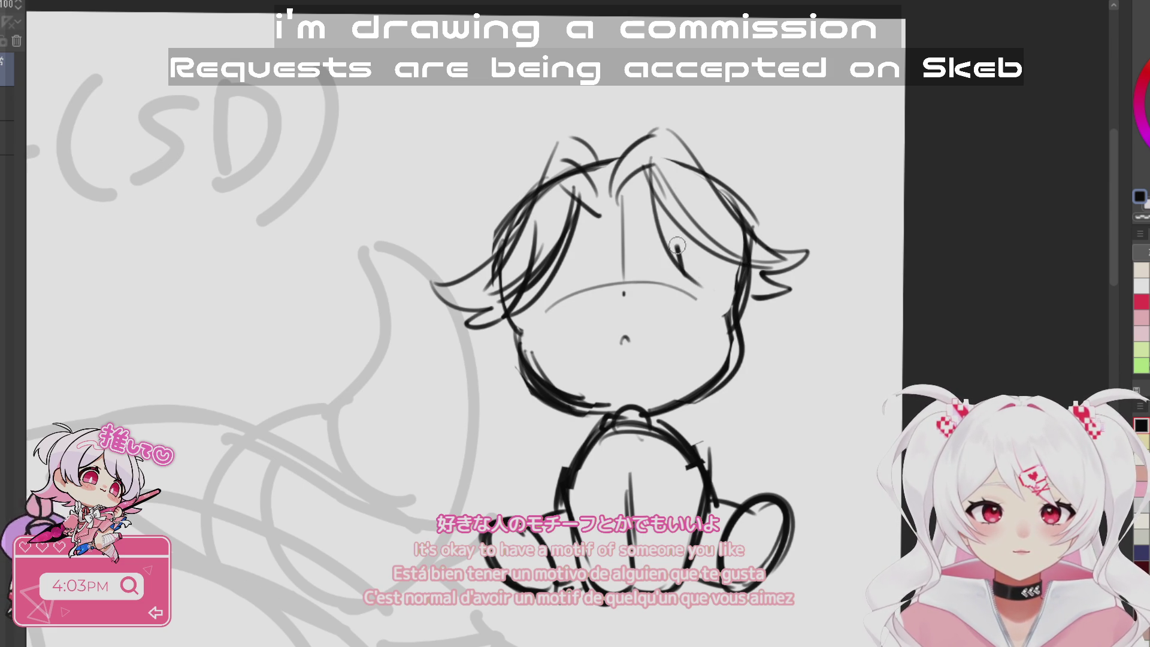
- Add pointed side strands on the right and left, redrawing the left one lower
mouse_move(663, 161)
mouse_down()
mouse_move(689, 147)
mouse_move(669, 148)
mouse_up()
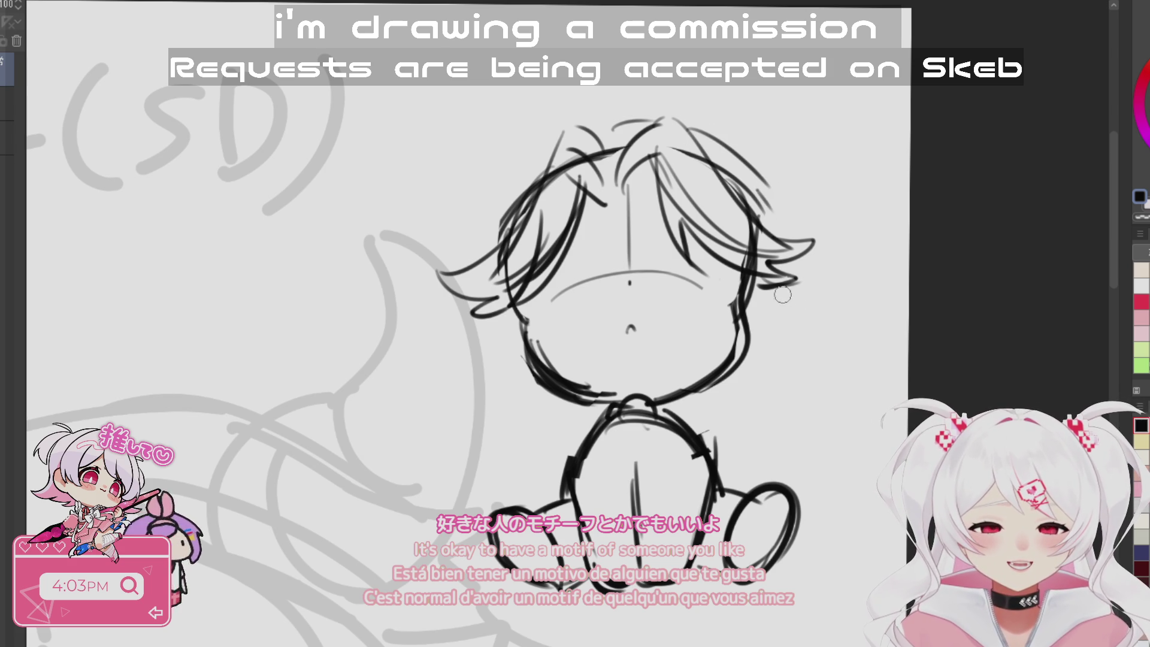
mouse_move(764, 194)
mouse_down()
mouse_move(815, 272)
mouse_move(742, 347)
mouse_up()
mouse_move(542, 155)
mouse_down()
mouse_move(482, 230)
mouse_move(430, 262)
mouse_move(494, 296)
mouse_move(509, 345)
mouse_up()
key(ctrl+z)
key(ctrl+z)
mouse_move(479, 298)
mouse_down()
mouse_move(443, 333)
mouse_move(505, 333)
mouse_move(482, 361)
mouse_up()
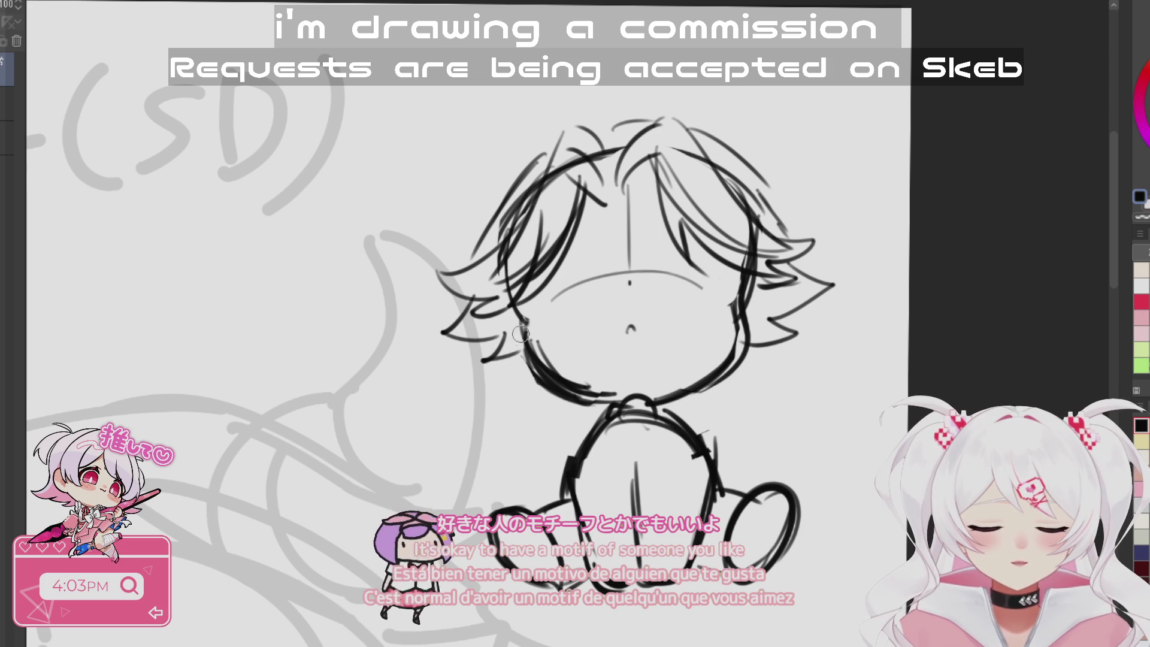
drag(741, 314, 696, 325)
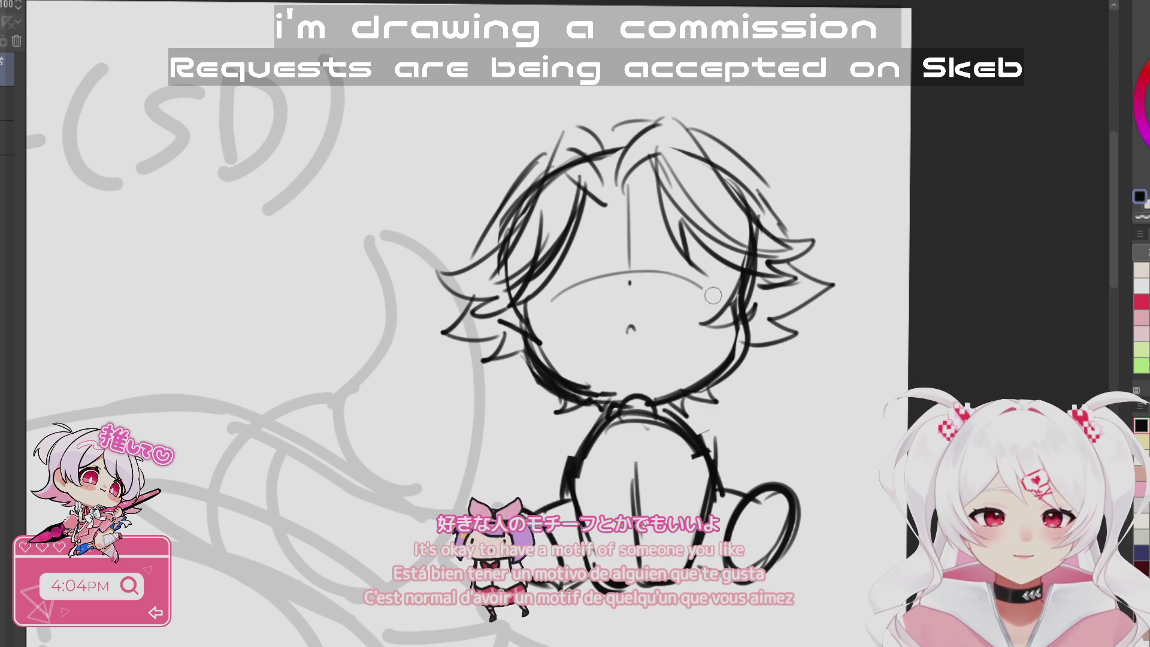
drag(681, 342, 724, 304)
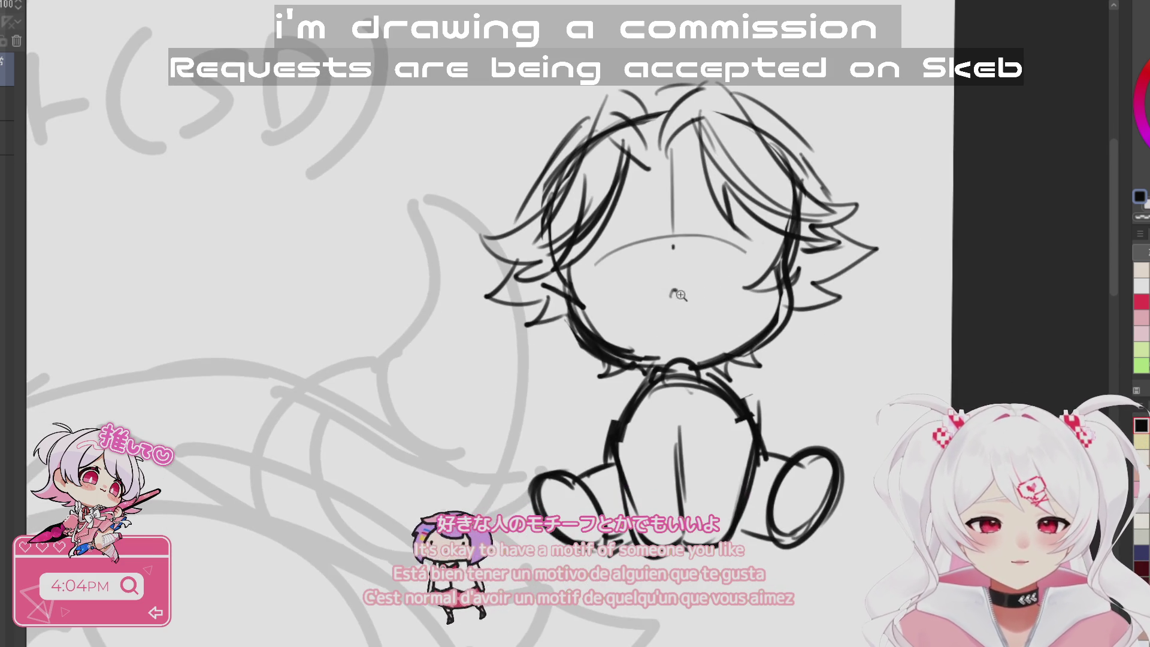
- Zoom in on the lower face and sketch strokes down toward the chin
click(679, 294)
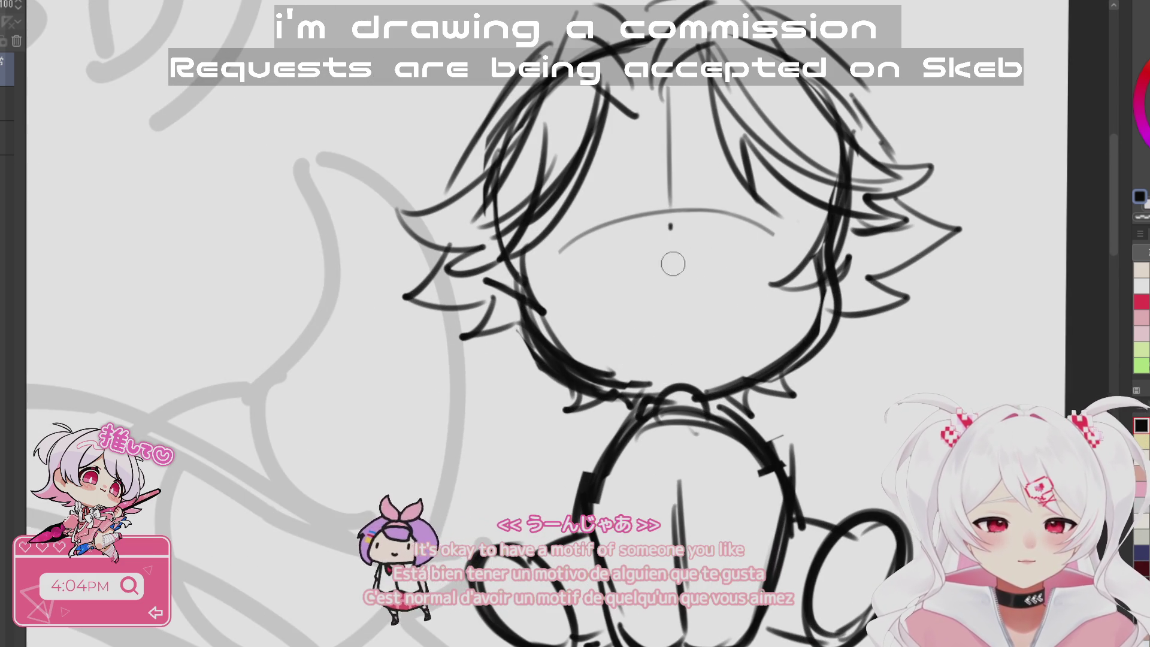
drag(677, 303, 644, 427)
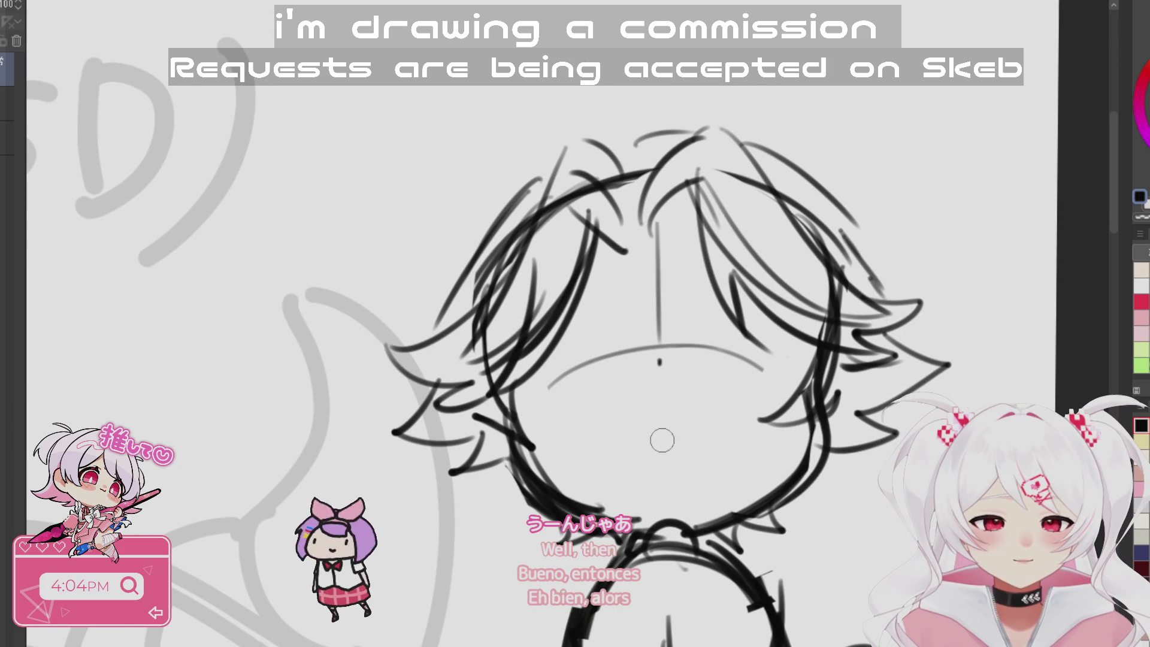
scroll(696, 496, down, 3)
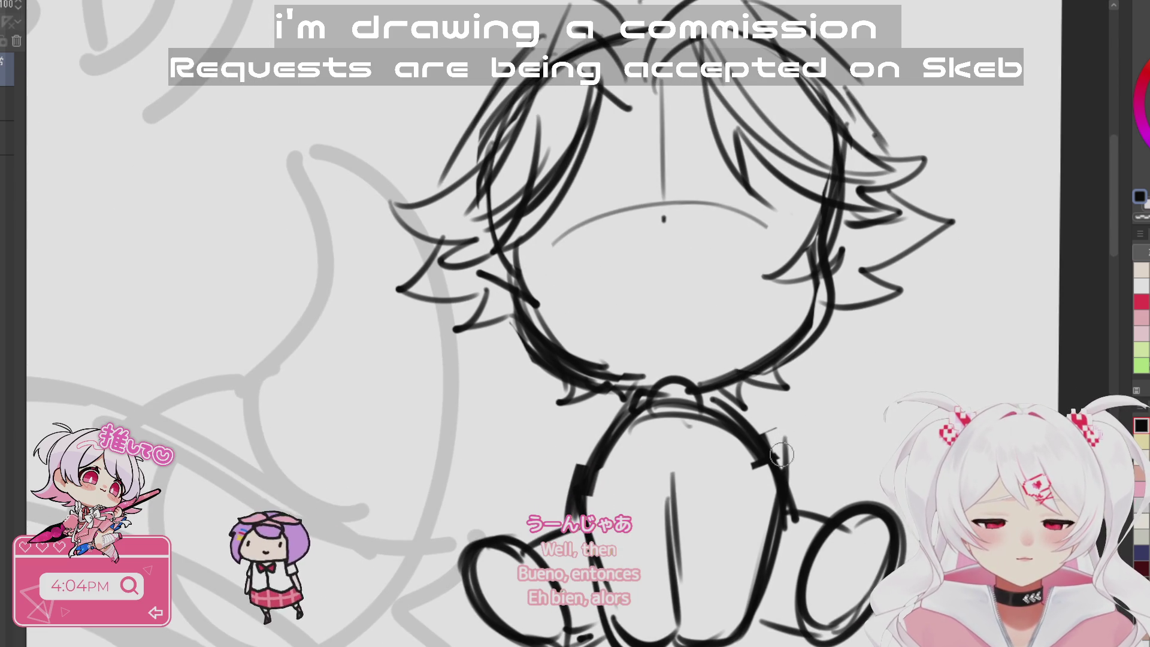
scroll(781, 454, up, 4)
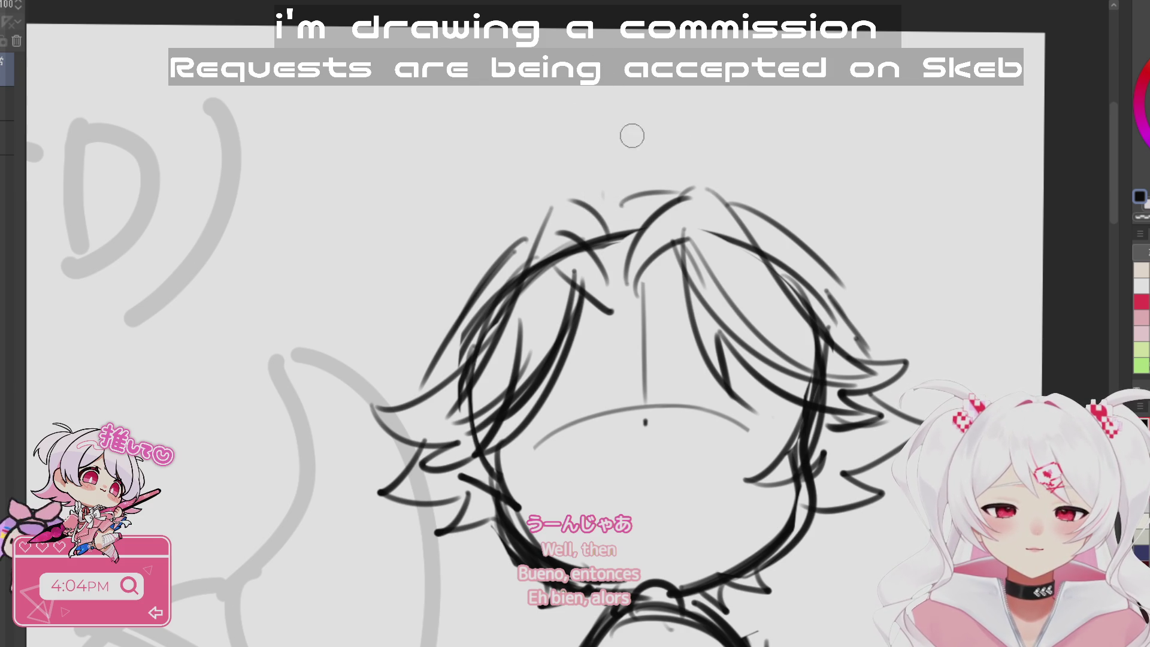
drag(674, 306, 690, 126)
mouse_move(790, 511)
mouse_down()
mouse_move(791, 569)
mouse_move(815, 629)
mouse_up()
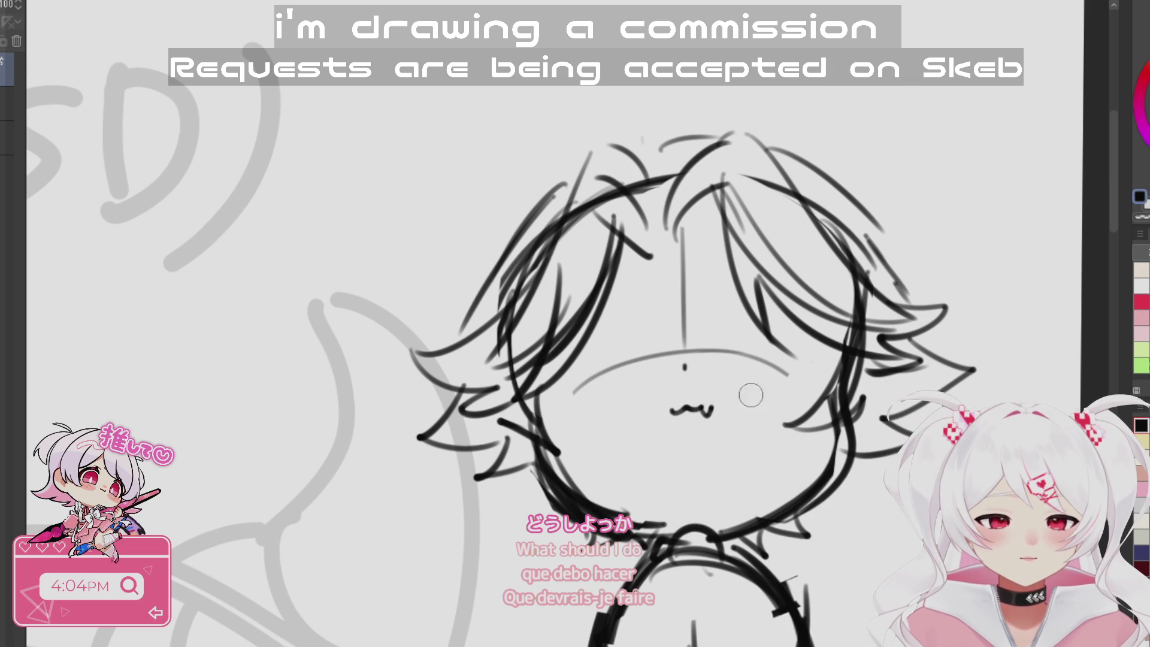
mouse_move(896, 598)
mouse_down()
mouse_move(873, 418)
mouse_move(886, 552)
mouse_up()
drag(649, 287, 660, 138)
mouse_move(665, 333)
mouse_down()
mouse_move(630, 280)
mouse_move(574, 336)
mouse_move(652, 389)
mouse_up()
- Draw the bow's left and right loops with frills, then erase lines beneath the knot
drag(599, 299, 632, 276)
drag(554, 326, 655, 385)
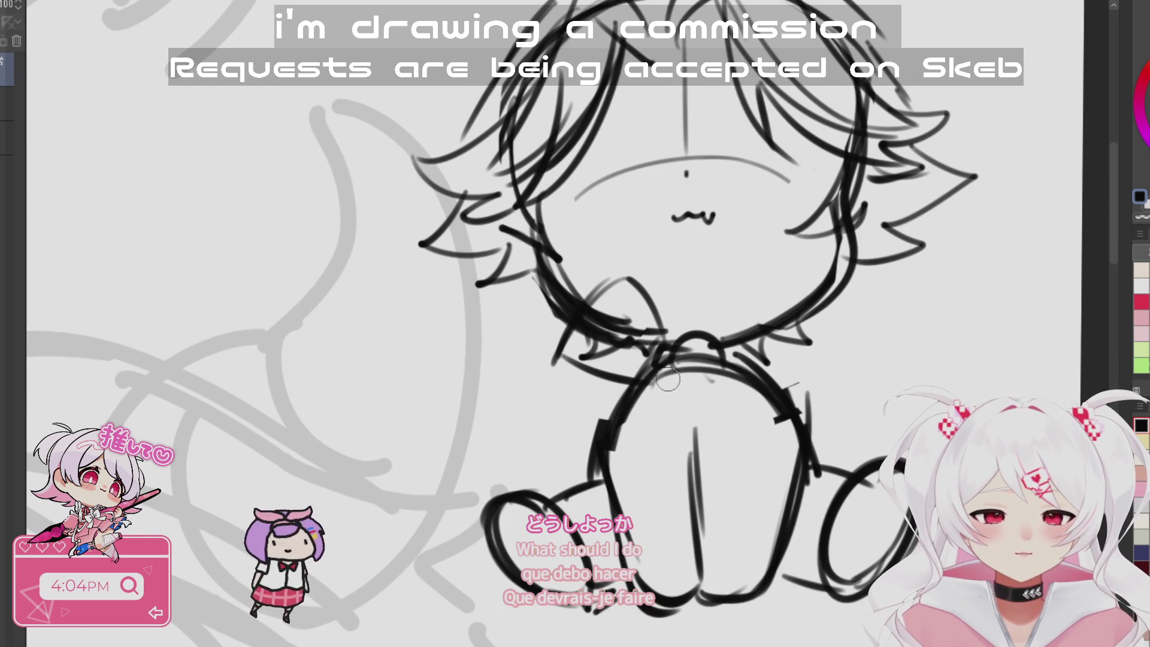
mouse_move(704, 328)
mouse_down()
mouse_move(769, 273)
mouse_move(820, 315)
mouse_up()
drag(776, 366, 806, 347)
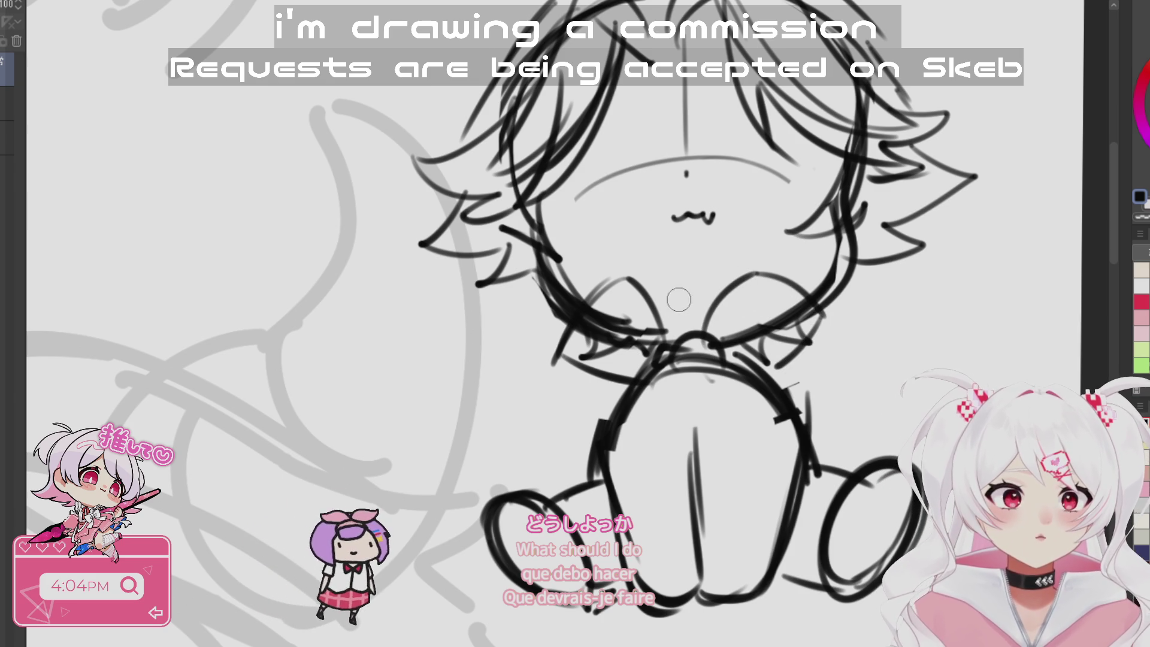
mouse_move(613, 285)
mouse_down()
mouse_move(674, 341)
mouse_move(787, 289)
mouse_move(830, 338)
mouse_move(599, 308)
mouse_up()
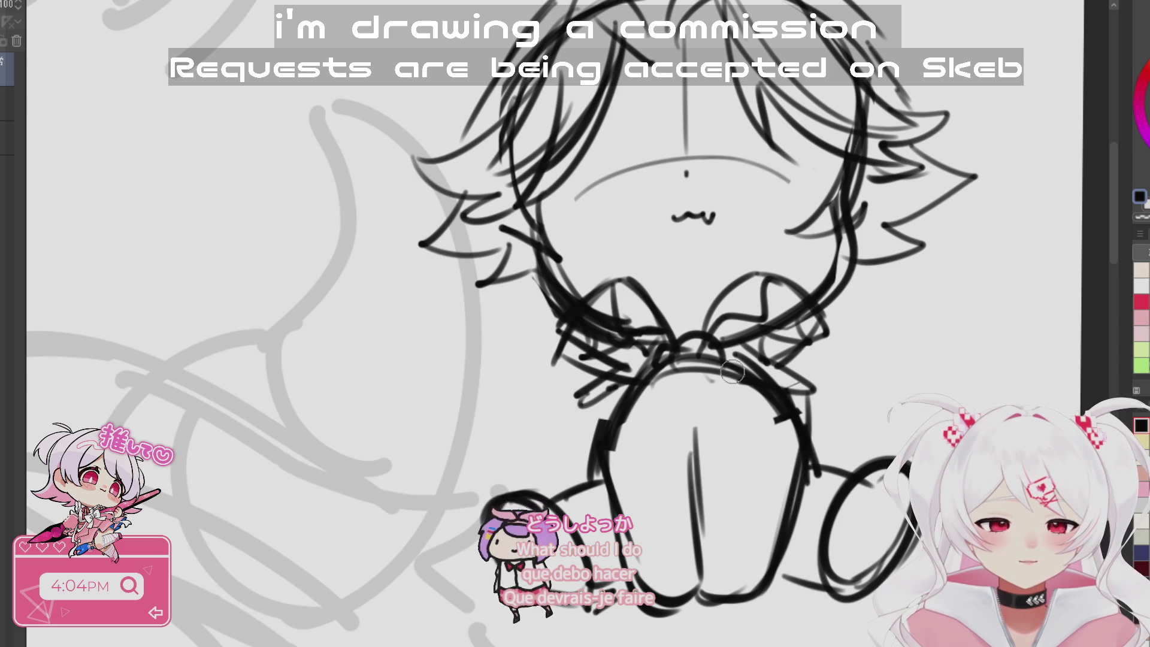
key(e)
mouse_move(701, 407)
mouse_down()
mouse_move(634, 425)
mouse_move(580, 333)
mouse_move(588, 324)
mouse_move(585, 347)
mouse_move(761, 335)
mouse_move(783, 321)
mouse_move(674, 372)
mouse_move(697, 362)
mouse_move(678, 471)
mouse_up()
- With the pen, sketch a pointed shape beside the left leg and a line along the body's right
key(p)
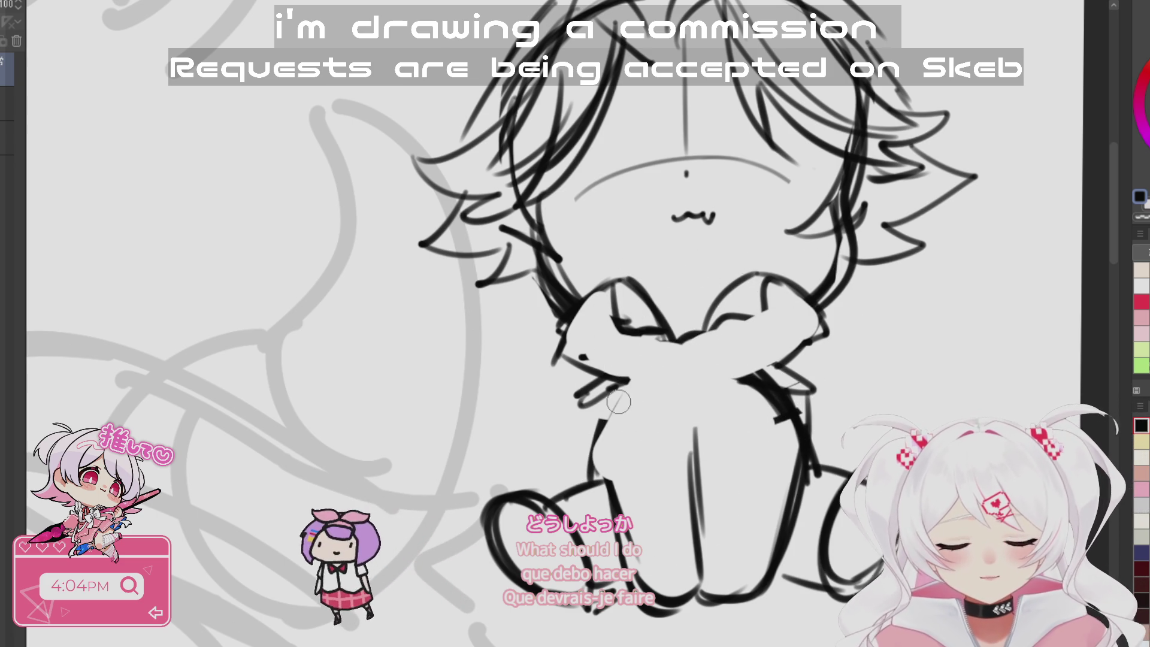
mouse_move(580, 397)
mouse_down()
mouse_move(563, 473)
mouse_move(542, 498)
mouse_move(644, 383)
mouse_up()
mouse_move(590, 443)
mouse_down()
mouse_move(622, 509)
mouse_move(674, 506)
mouse_up()
drag(563, 473, 647, 500)
drag(903, 285, 923, 337)
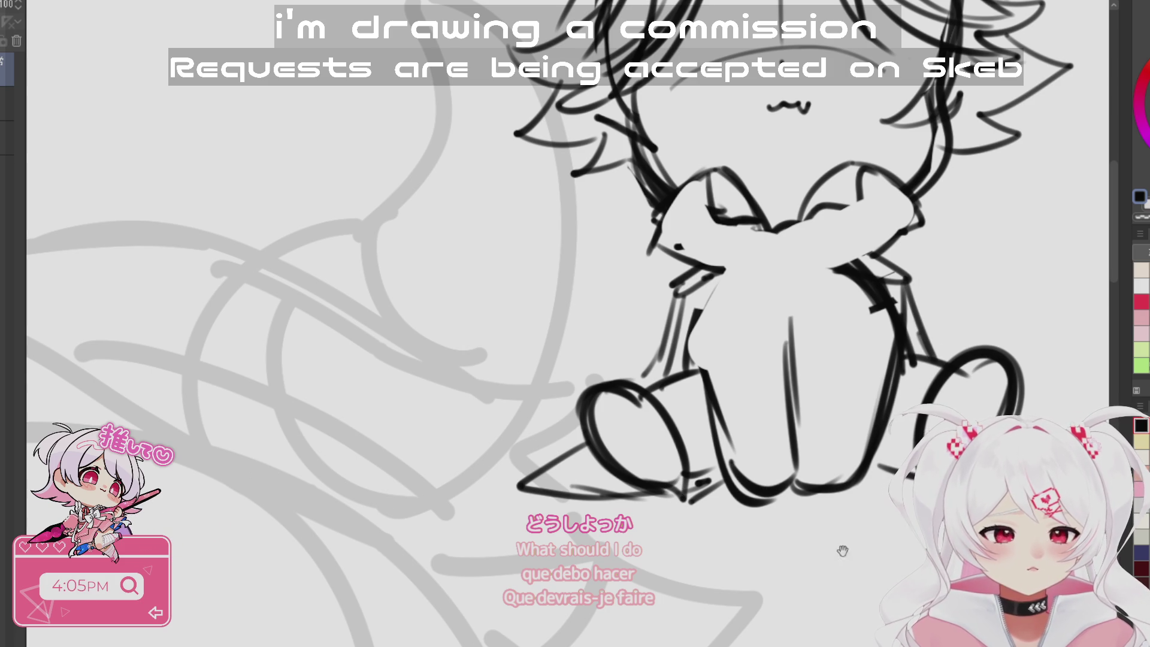
- Draw the bow's central knot and dangling ribbon tails, redoing one stroke
drag(665, 511, 625, 510)
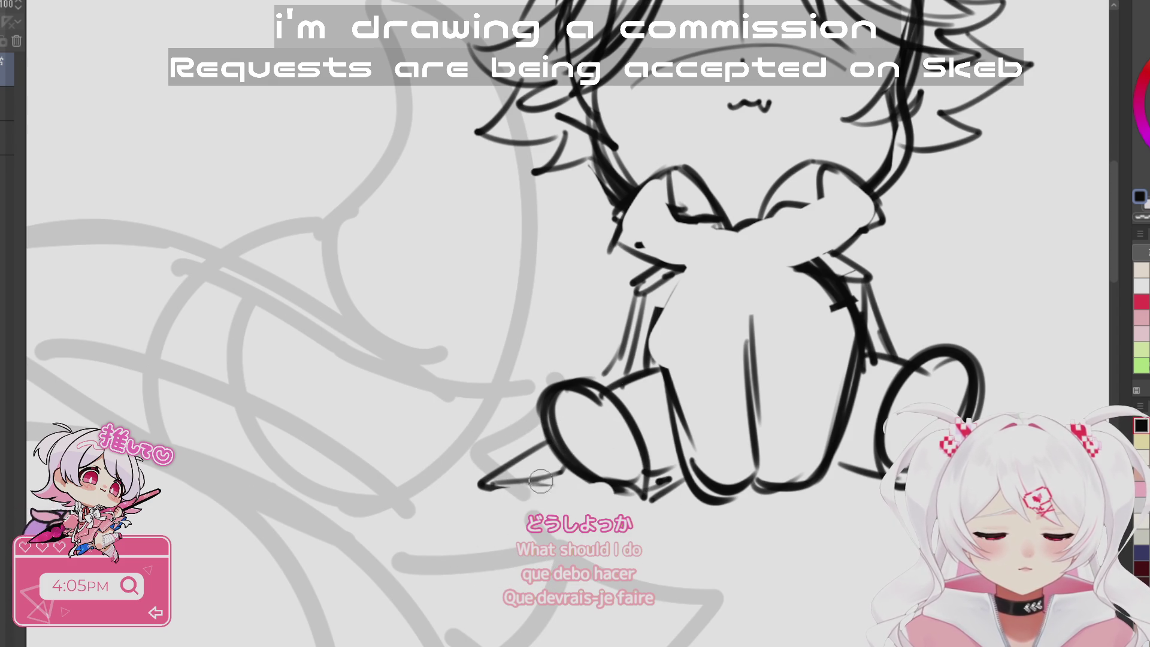
drag(829, 536, 775, 611)
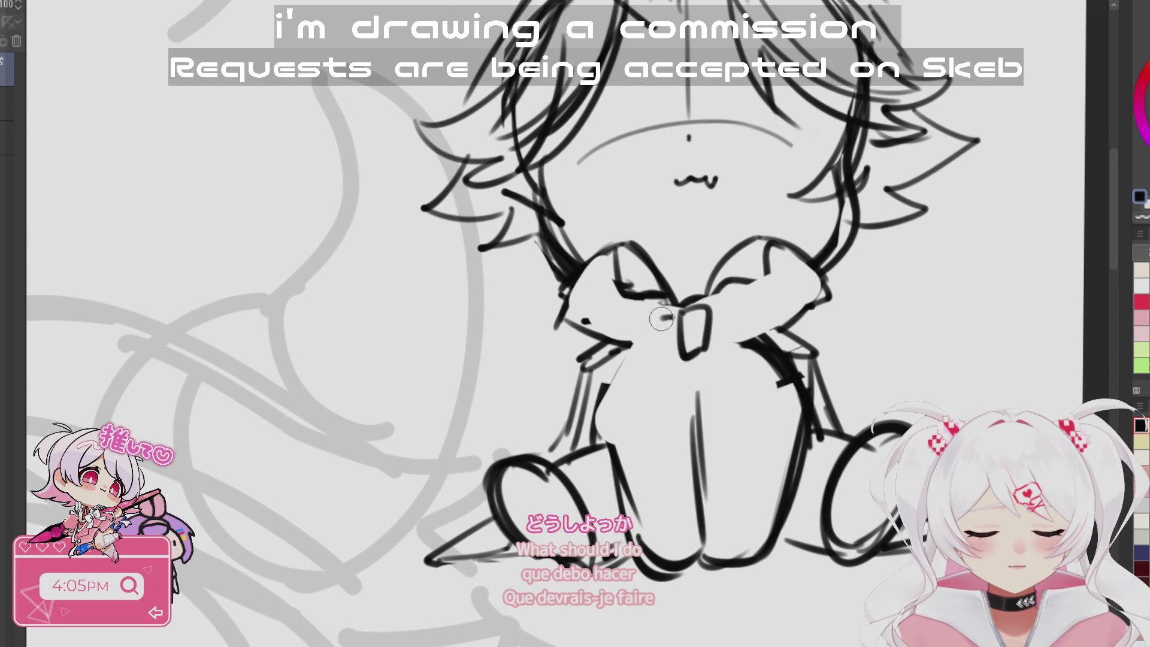
drag(632, 401, 671, 358)
drag(706, 308, 776, 330)
key(ctrl+z)
mouse_move(708, 307)
mouse_down()
mouse_move(778, 328)
mouse_move(771, 354)
mouse_move(781, 280)
mouse_move(749, 339)
mouse_move(800, 341)
mouse_move(790, 302)
mouse_up()
scroll(800, 275, up, 3)
drag(802, 419, 807, 506)
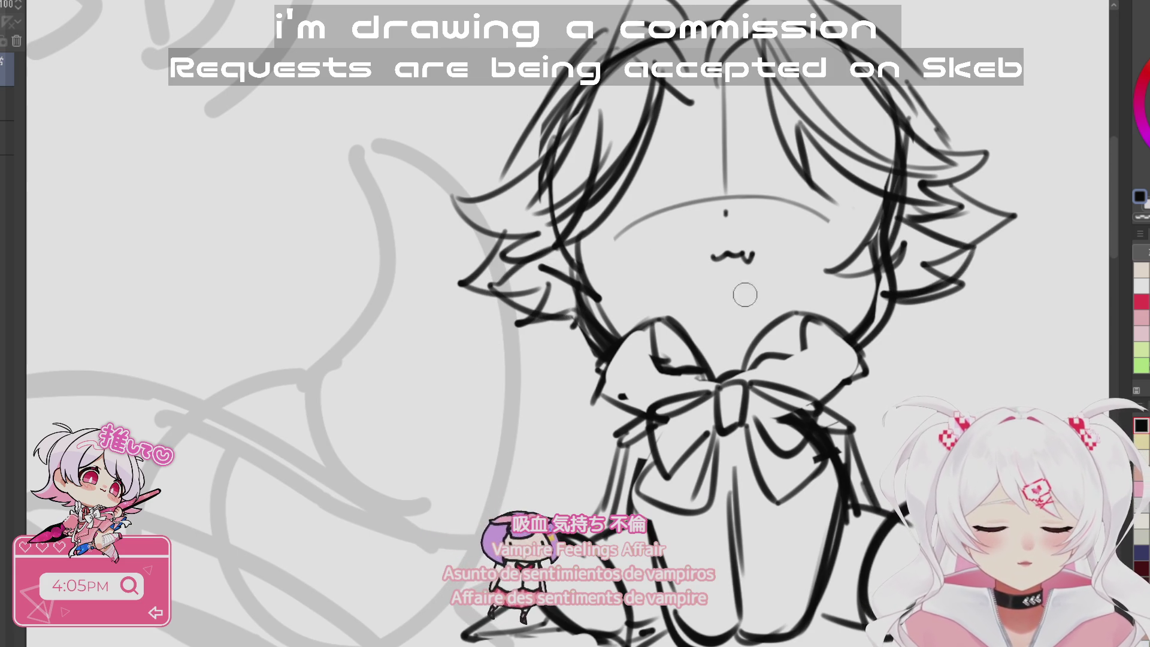
- Lasso the thin leftover ellipse around the face, delete it, and deselect
drag(651, 199, 639, 236)
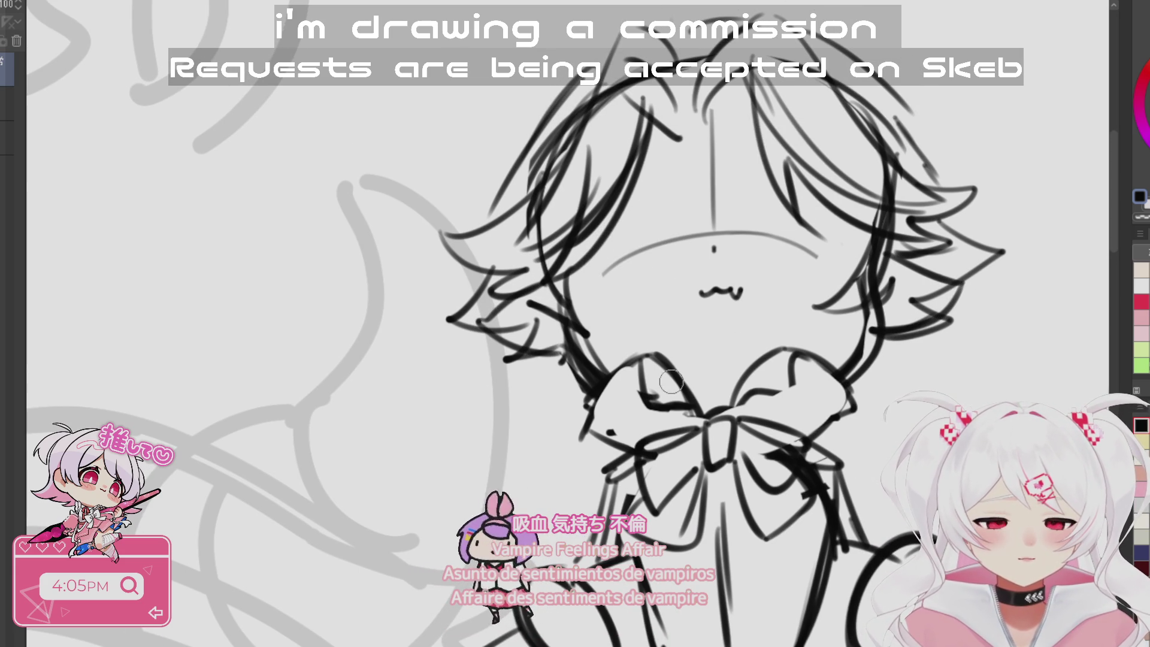
drag(682, 246, 681, 248)
key(Delete)
key(ctrl+d)
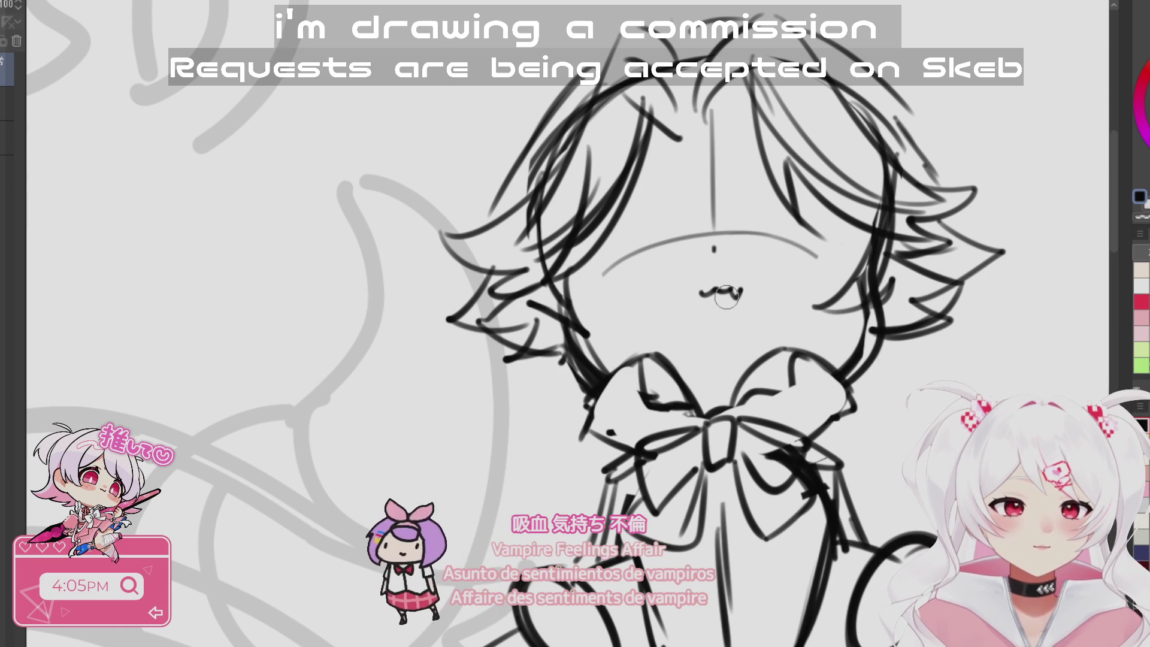
scroll(837, 406, down, 5)
scroll(613, 318, up, 3)
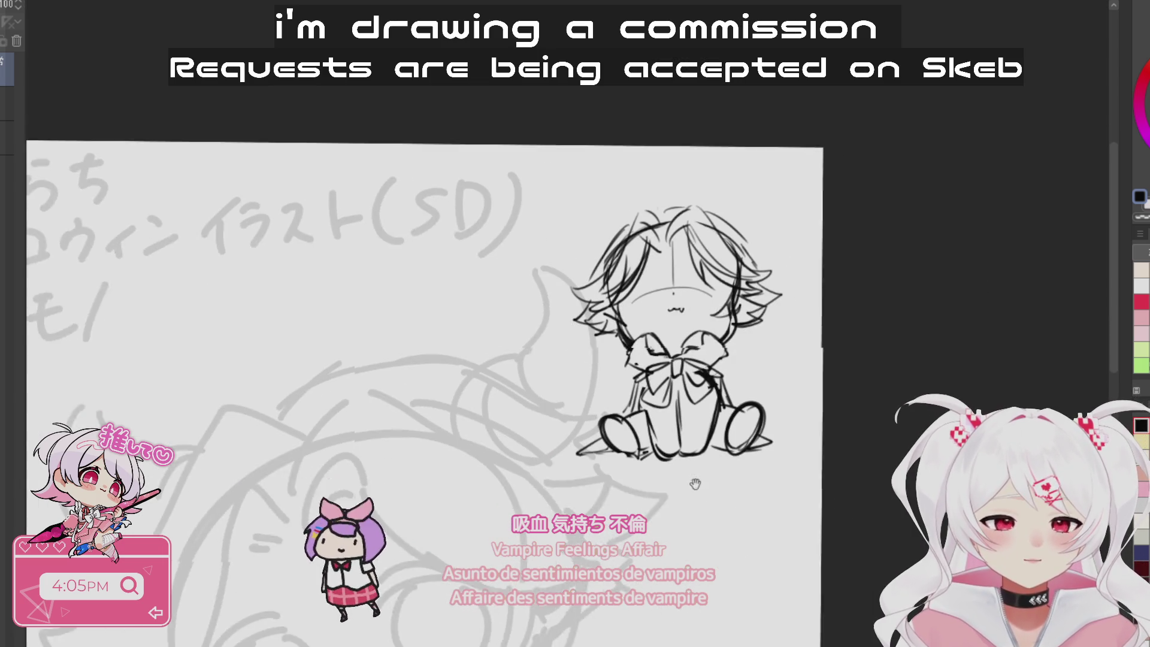
- With a smaller brush, touch up a leg line, then sharpen and hatch the shoe dark
scroll(613, 318, up, 3)
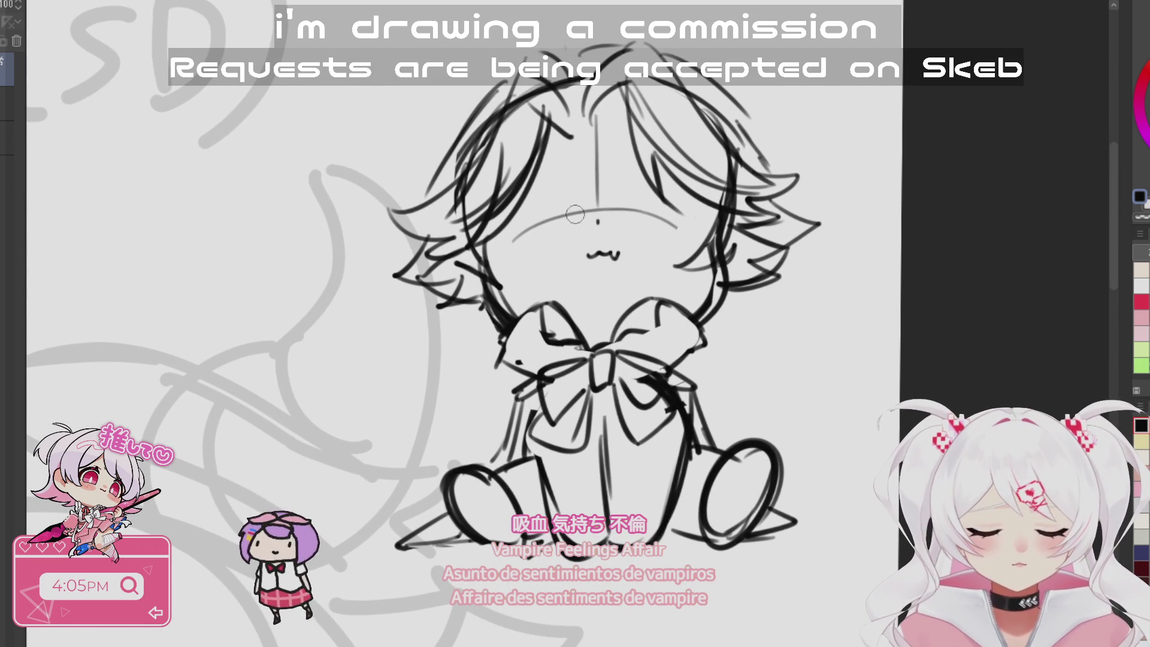
drag(564, 282, 598, 345)
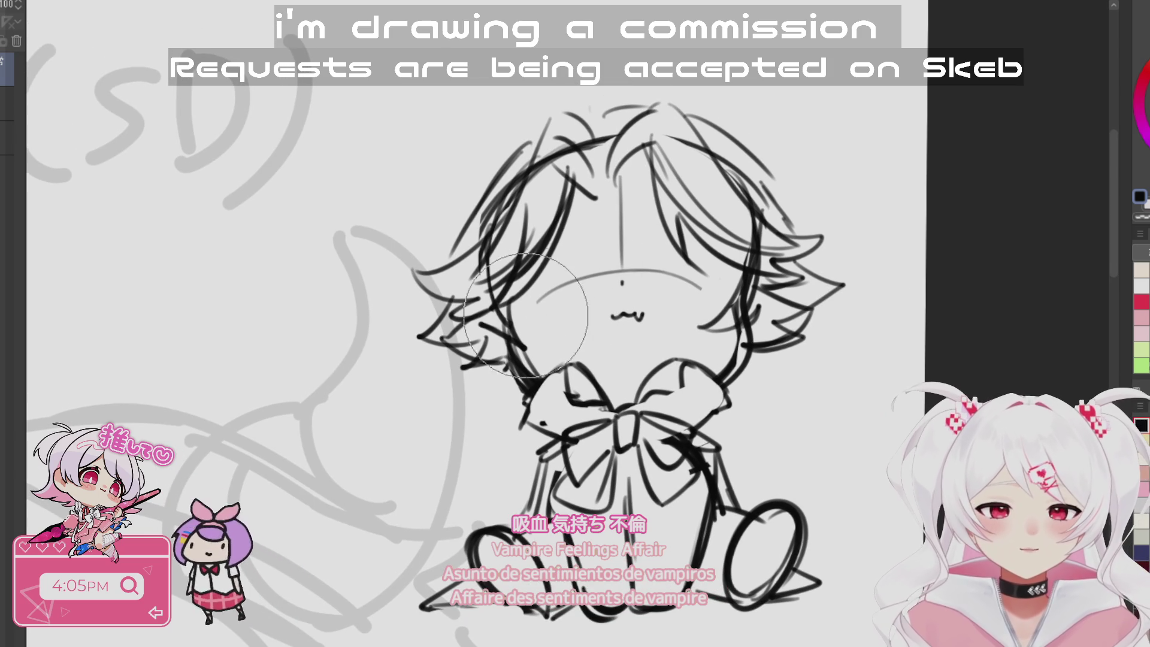
drag(621, 224, 621, 240)
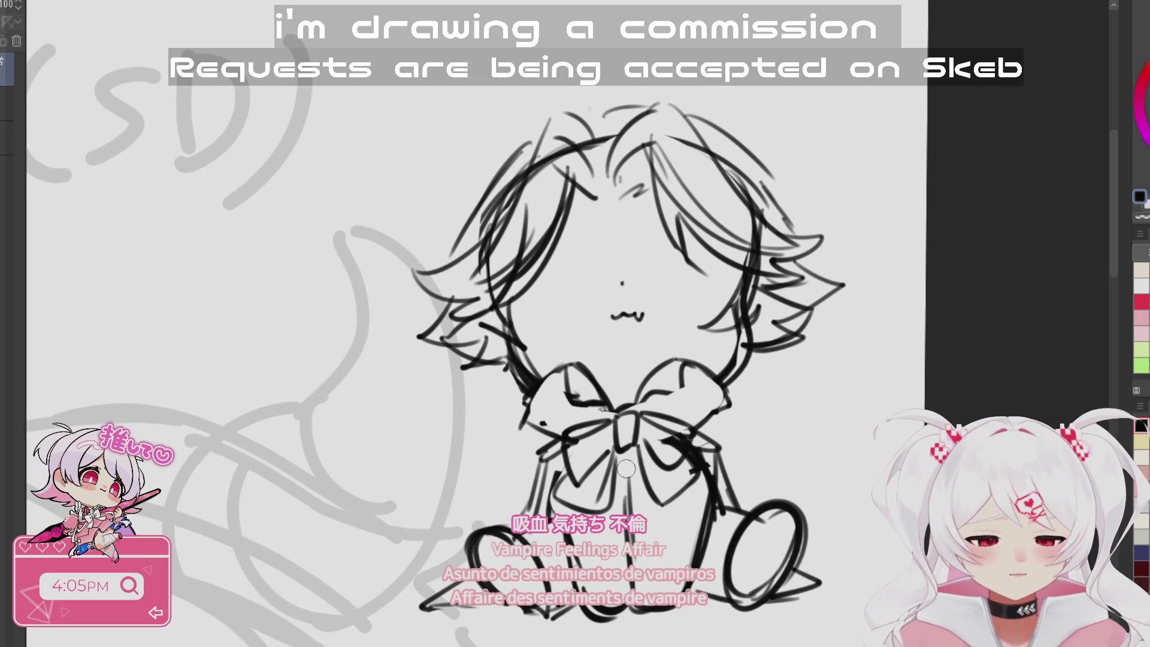
drag(659, 629, 658, 557)
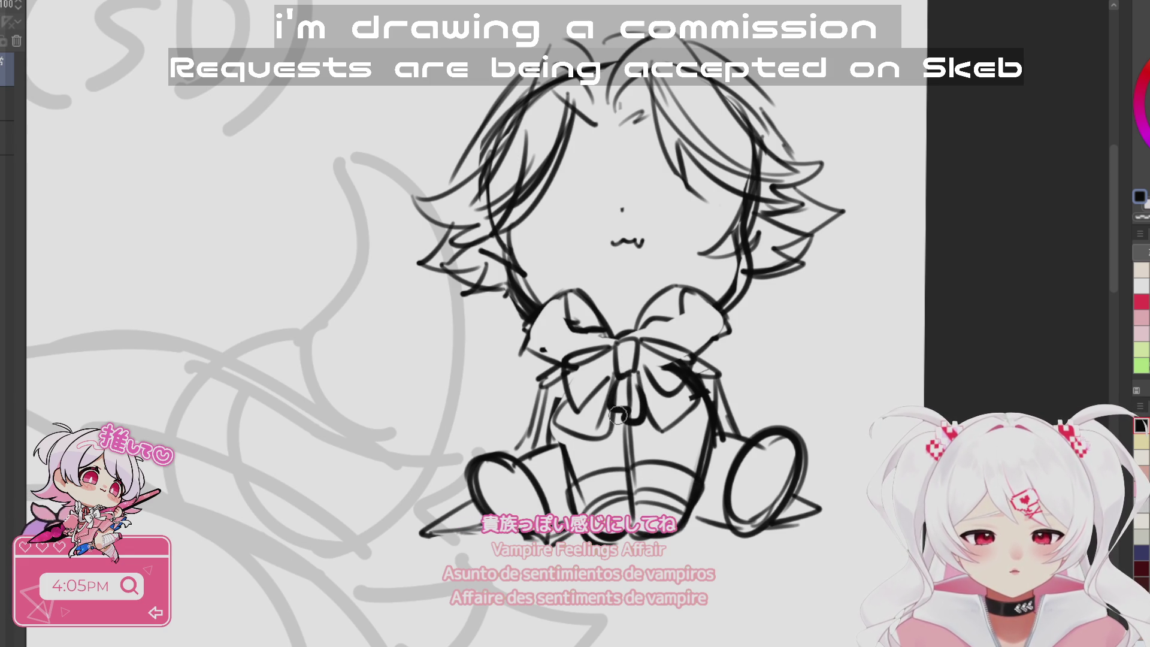
drag(685, 473, 601, 379)
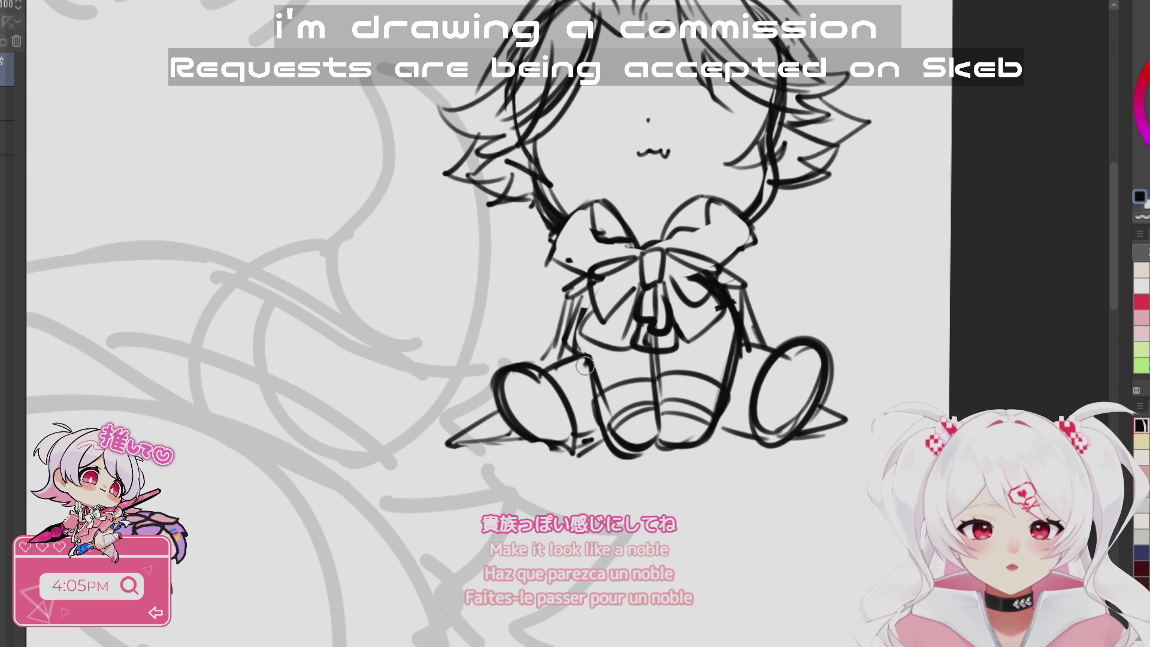
drag(739, 327, 752, 343)
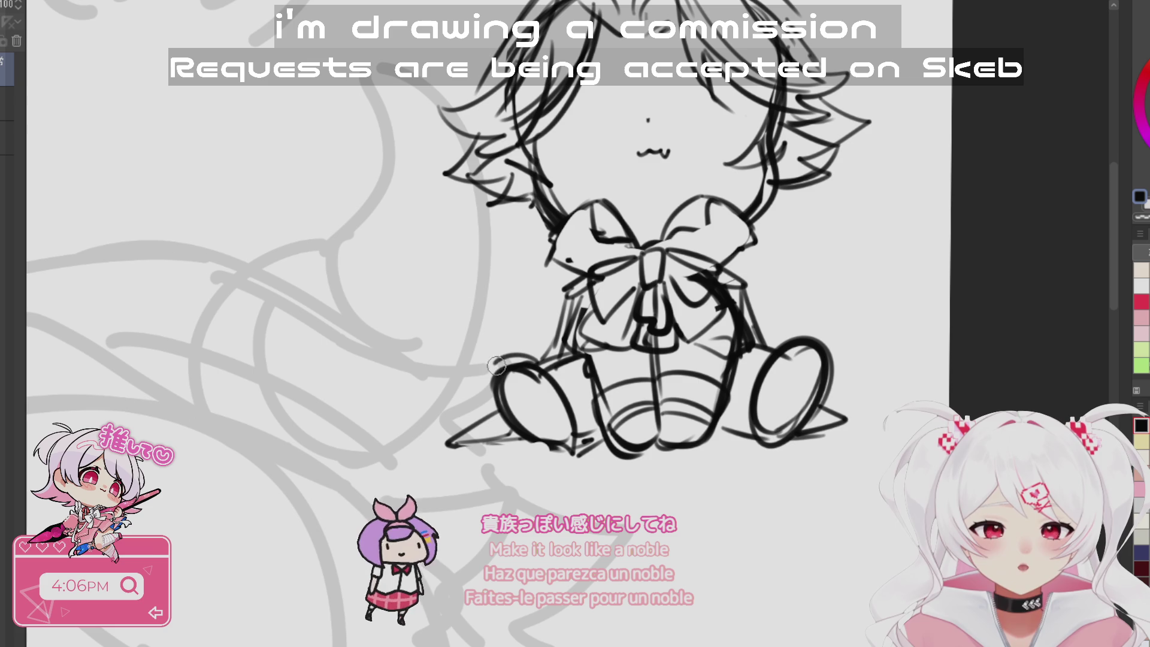
mouse_move(488, 380)
mouse_down()
mouse_move(530, 359)
mouse_move(512, 386)
mouse_move(545, 411)
mouse_up()
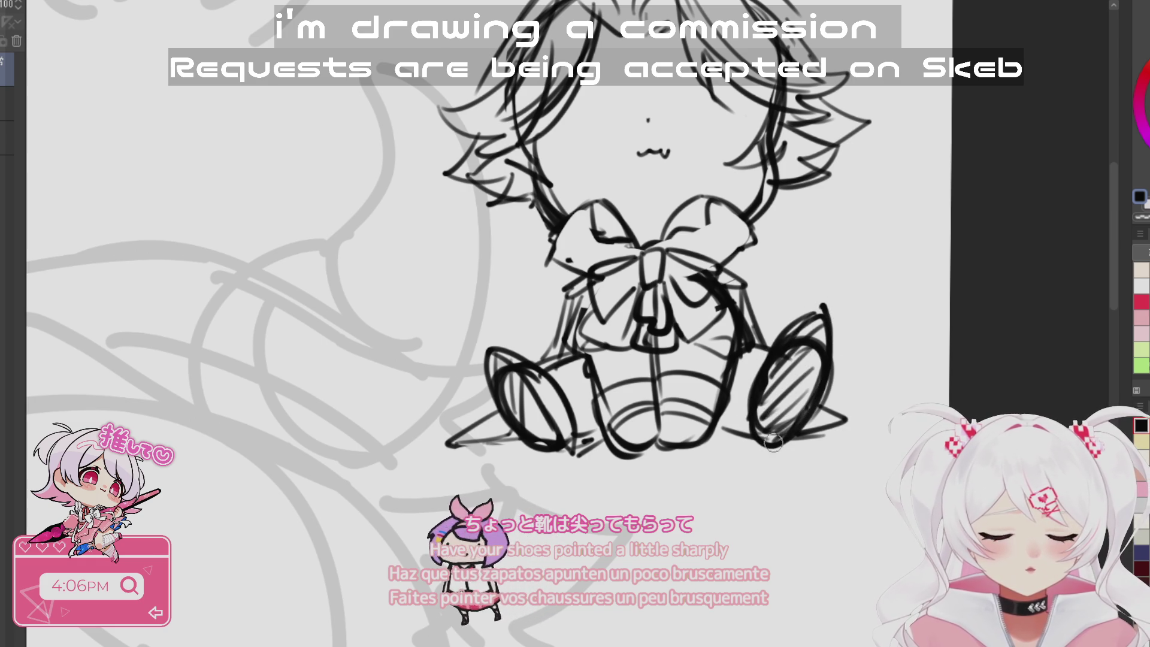
mouse_move(536, 446)
mouse_down()
mouse_move(560, 409)
mouse_move(564, 419)
mouse_up()
- Redraw the left cheek curve, then switch to a large eraser over the face
scroll(659, 419, up, 5)
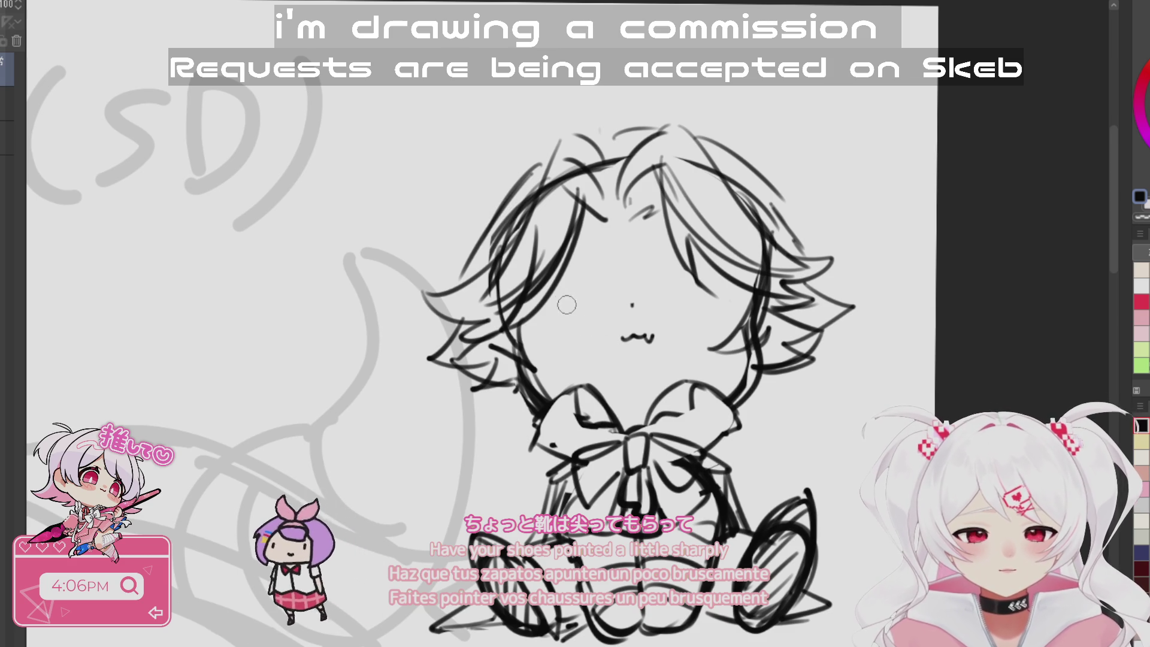
drag(592, 302, 548, 354)
key(ctrl+z)
drag(592, 301, 550, 359)
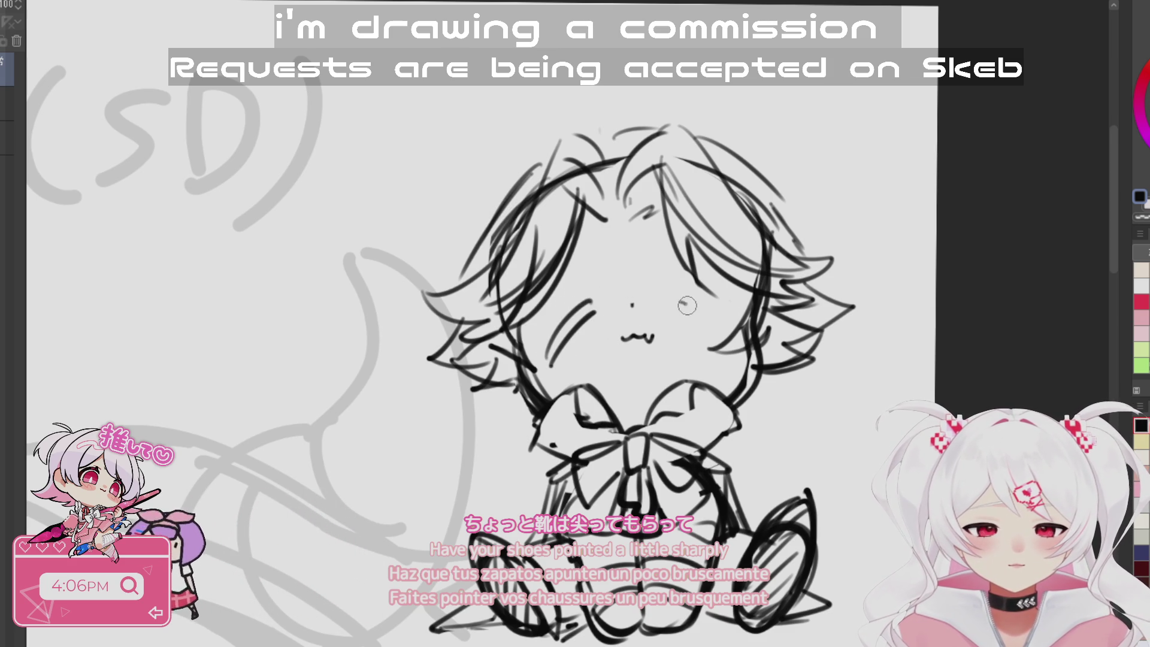
drag(738, 614, 760, 549)
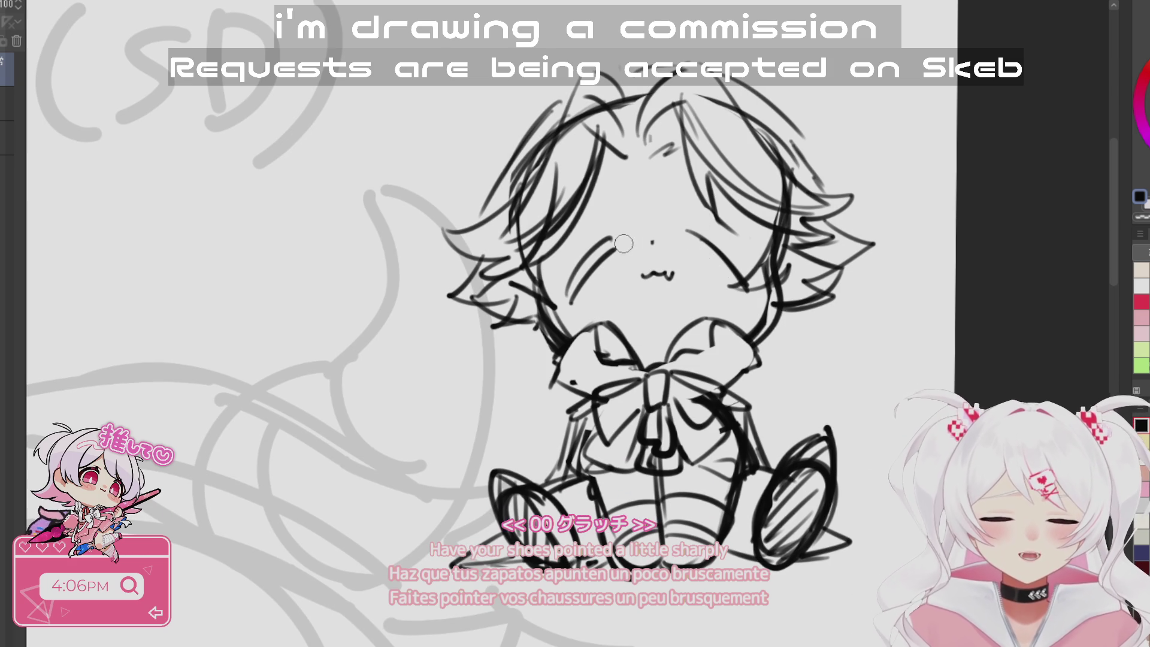
key(e)
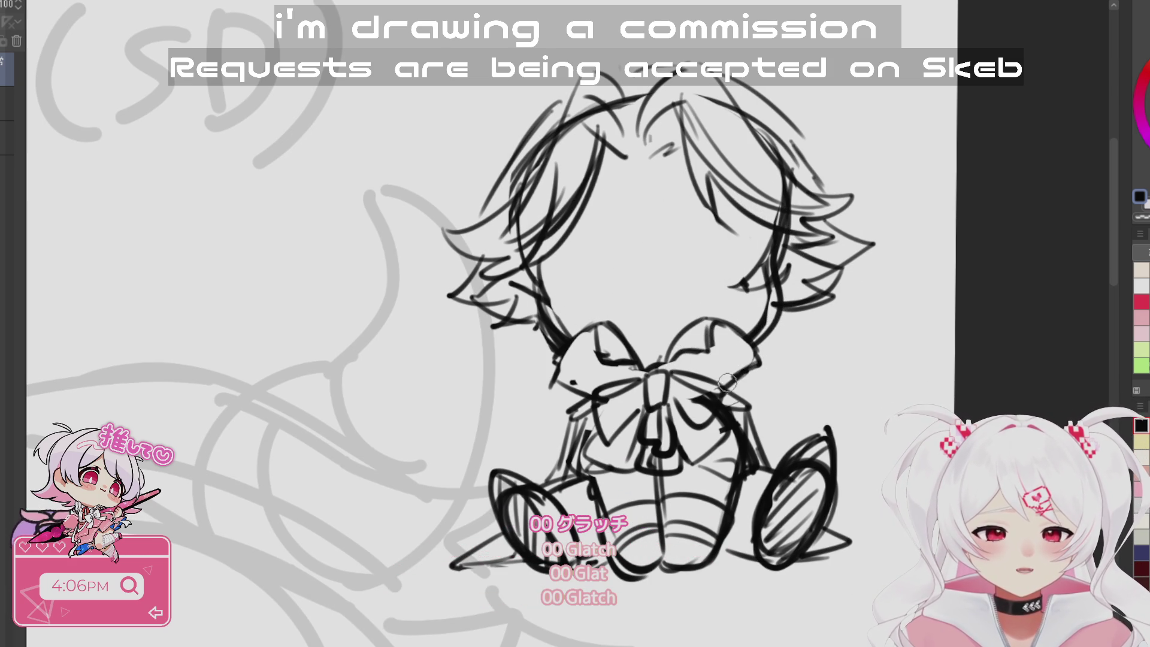
scroll(664, 381, down, 2)
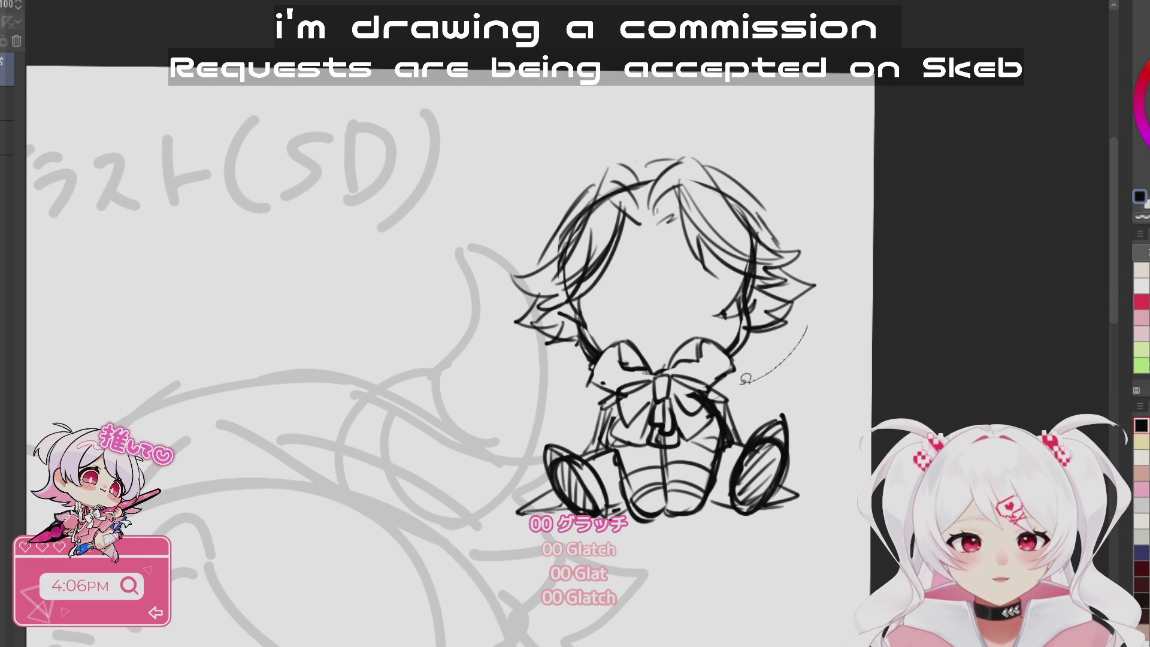
- Lasso the head, nudge it slightly lower with transform, and deselect
mouse_move(475, 306)
mouse_down()
mouse_move(805, 345)
mouse_move(796, 336)
mouse_move(807, 334)
mouse_up()
key(ctrl+t)
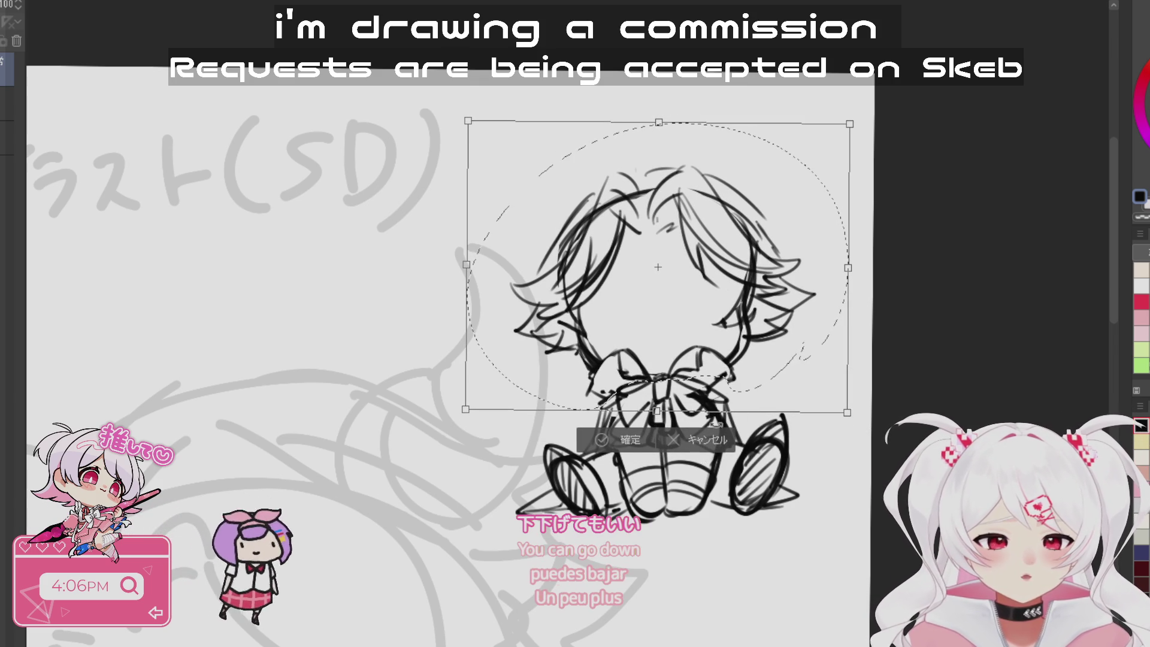
click(621, 442)
key(ctrl+d)
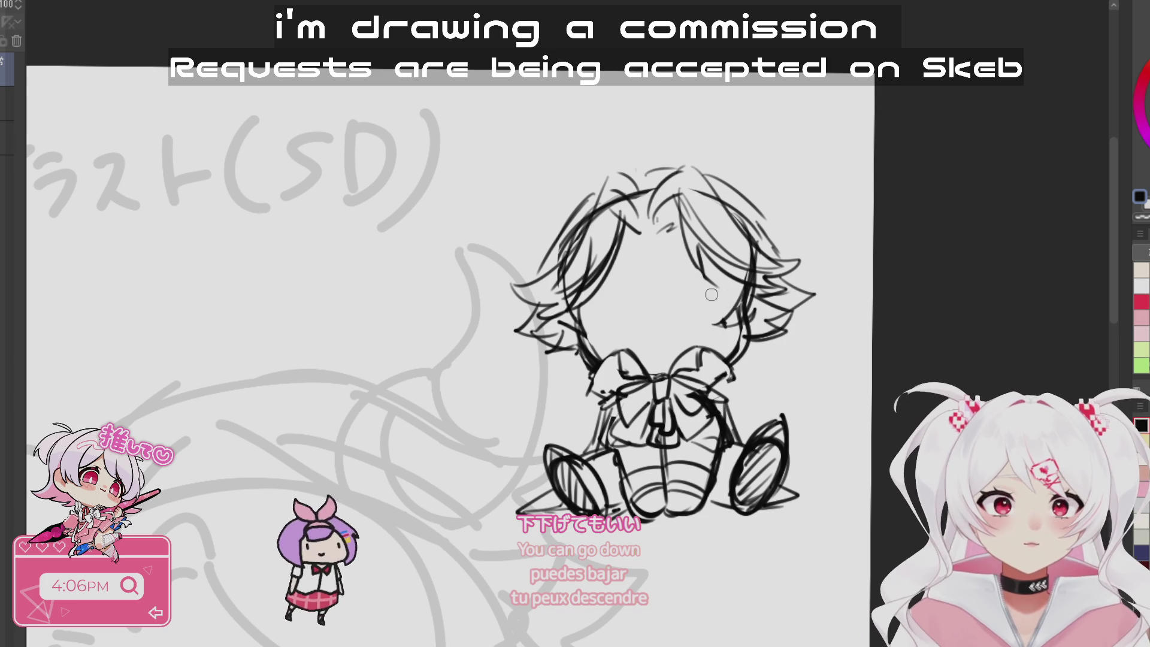
- Start the new face features, zoom in close, and draw the right eye's pupil
scroll(717, 327, up, 2)
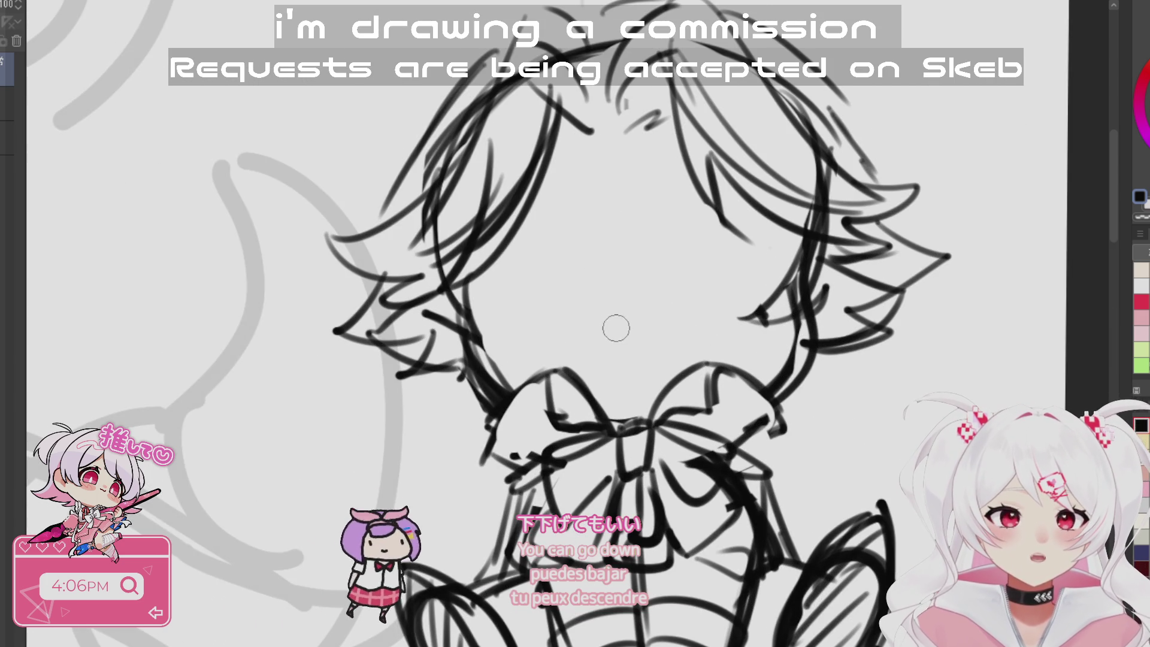
mouse_move(608, 331)
mouse_down()
mouse_move(659, 334)
mouse_move(626, 337)
mouse_move(651, 343)
mouse_up()
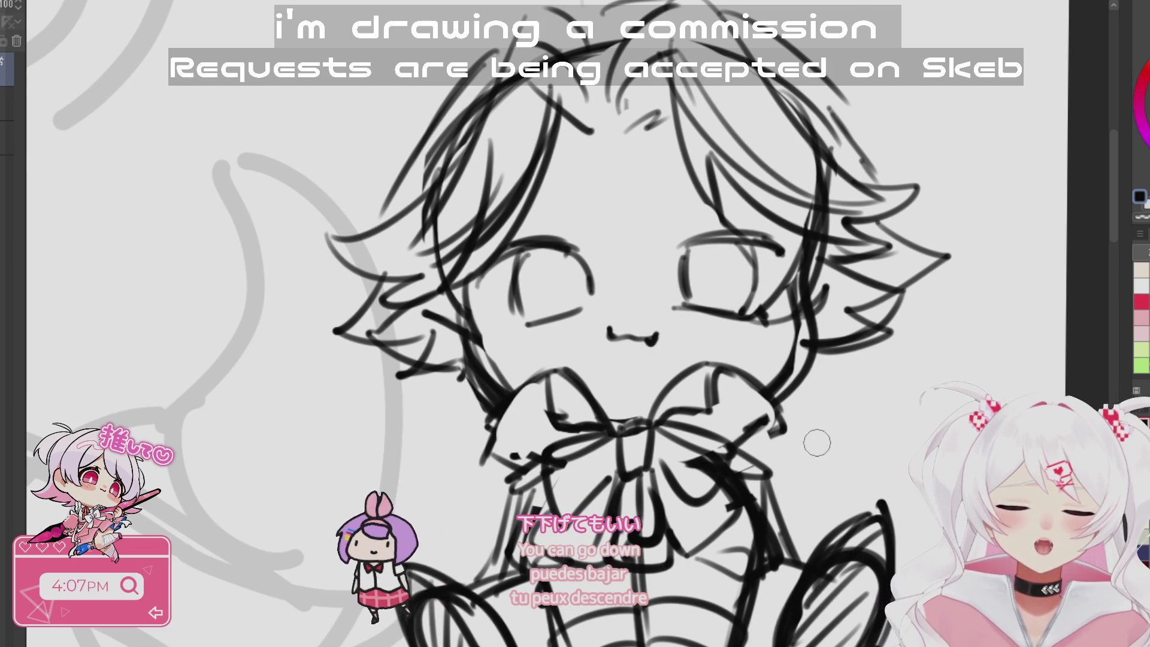
scroll(748, 423, down, 2)
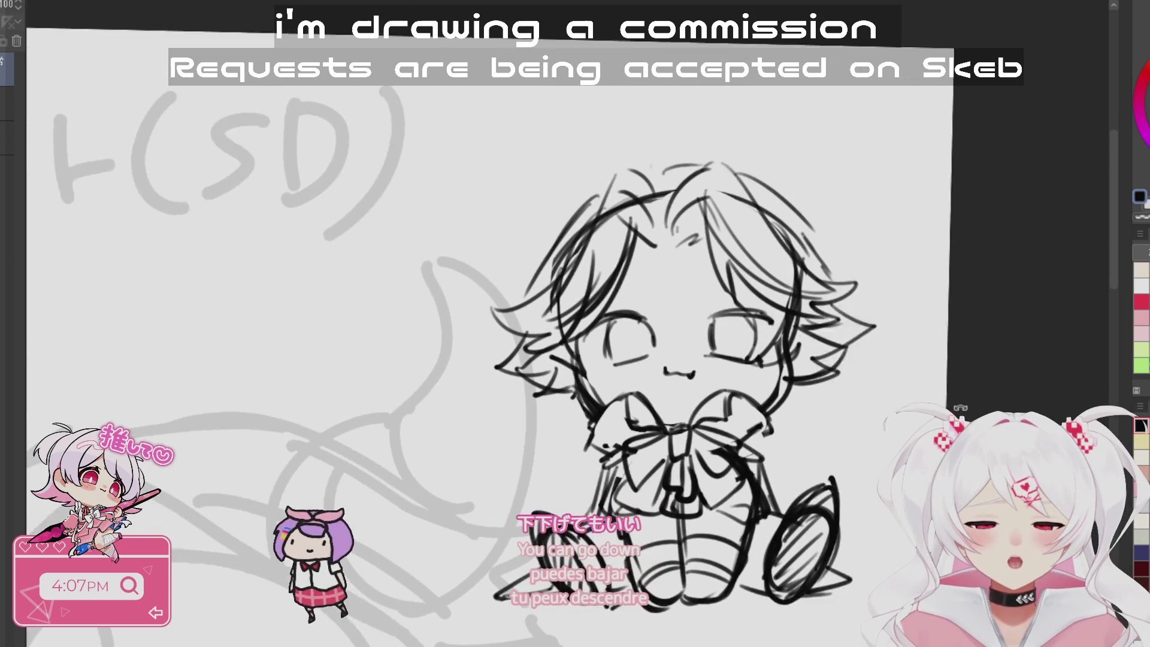
click(530, 312)
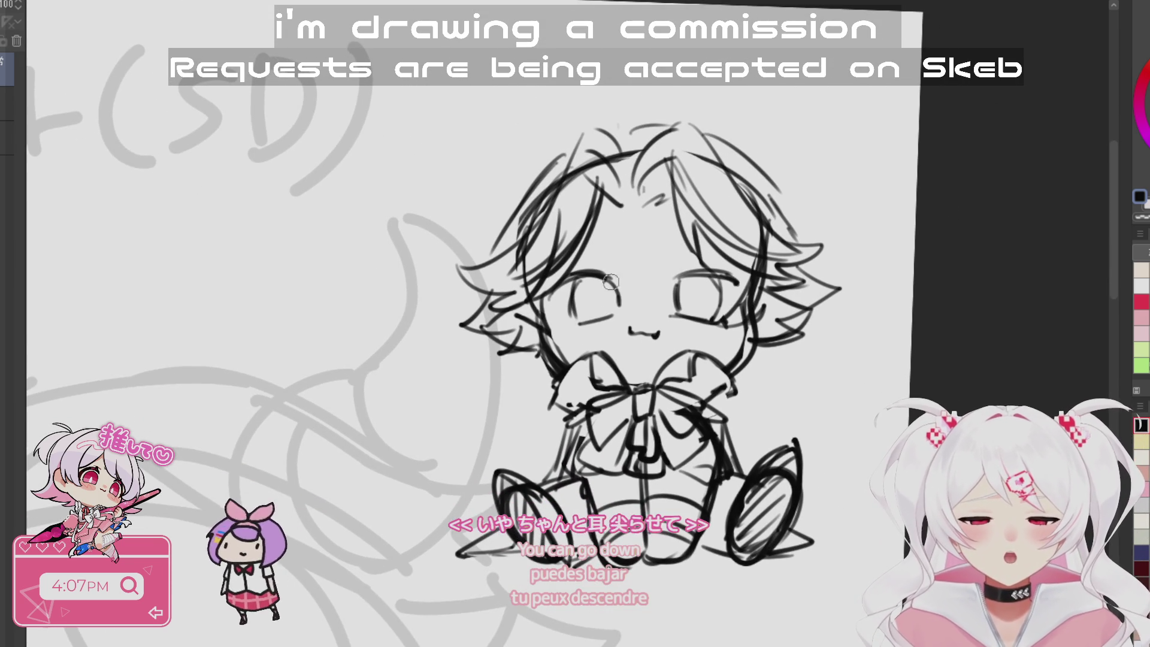
click(530, 312)
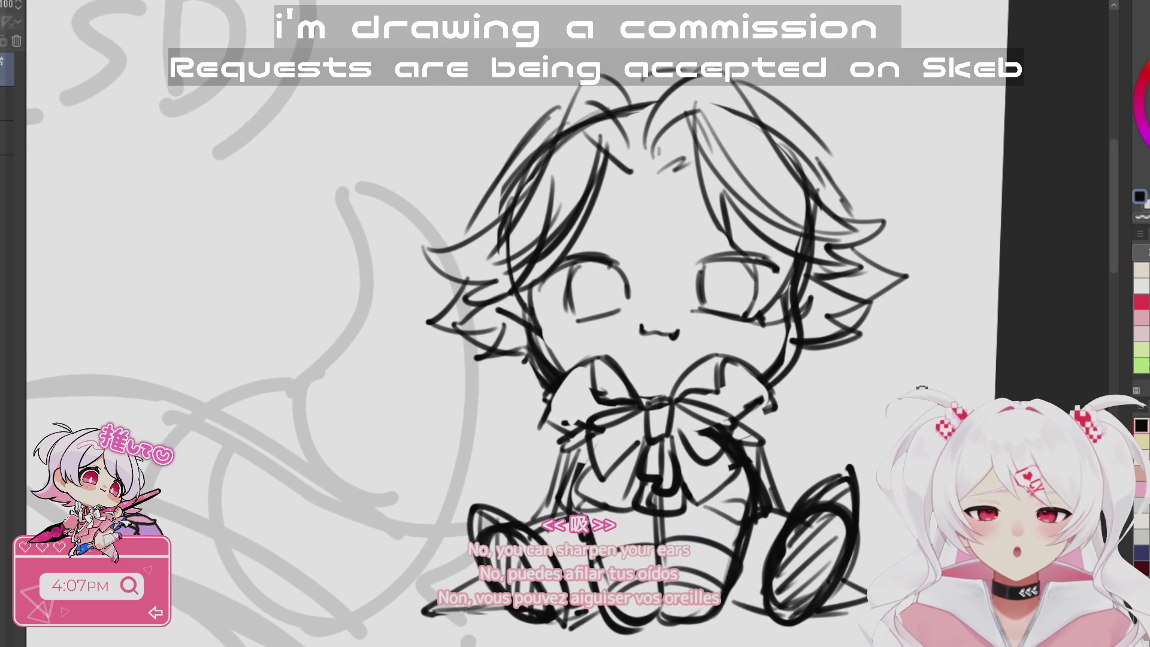
scroll(704, 181, up, 2)
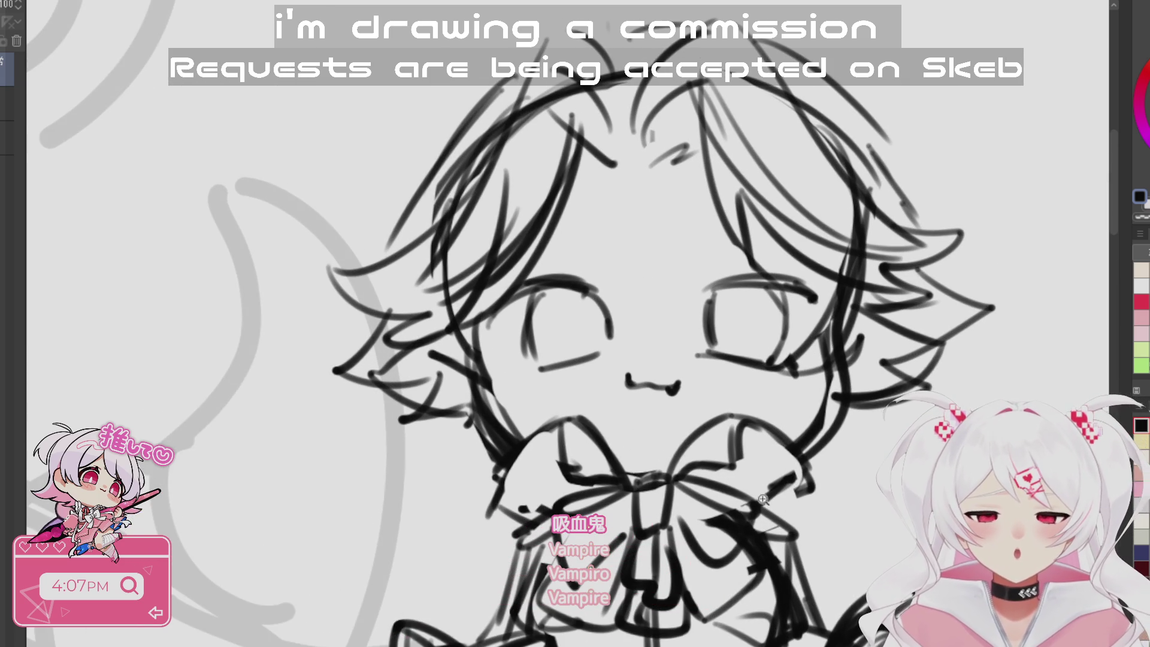
scroll(731, 497, down, 3)
scroll(705, 284, up, 3)
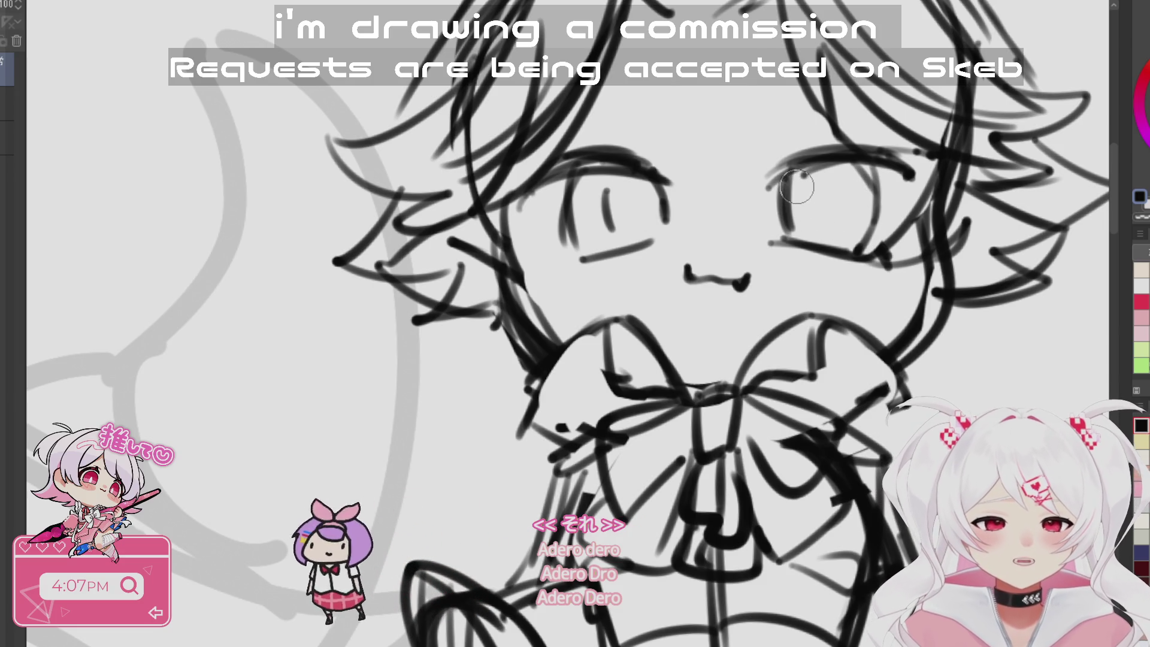
mouse_move(801, 175)
mouse_down()
mouse_move(798, 214)
mouse_move(817, 185)
mouse_move(835, 218)
mouse_move(806, 223)
mouse_up()
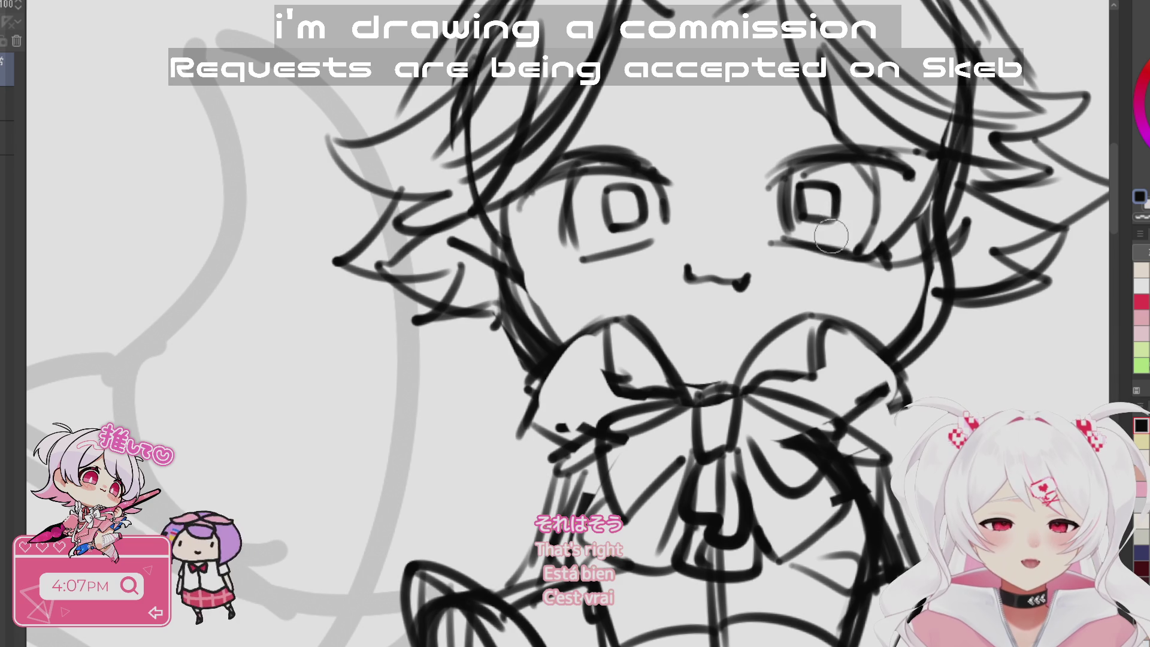
- Thicken the right eye's upper eyelid, then undo the last stroke around it
drag(817, 150, 924, 180)
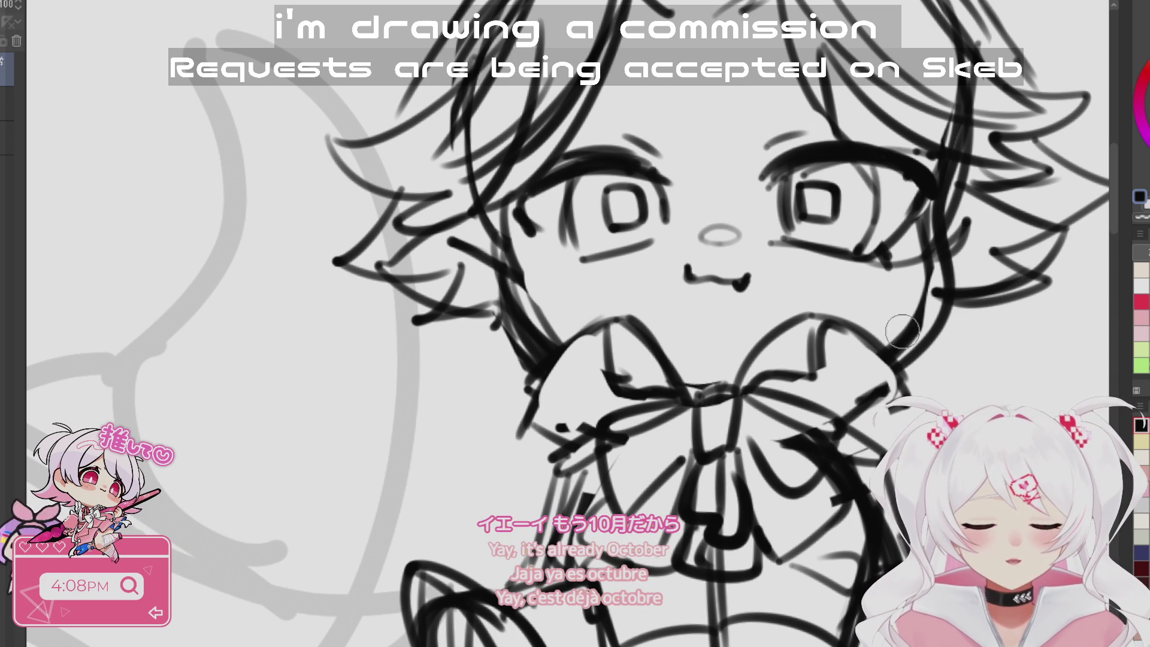
scroll(885, 337, down, 5)
scroll(772, 251, up, 3)
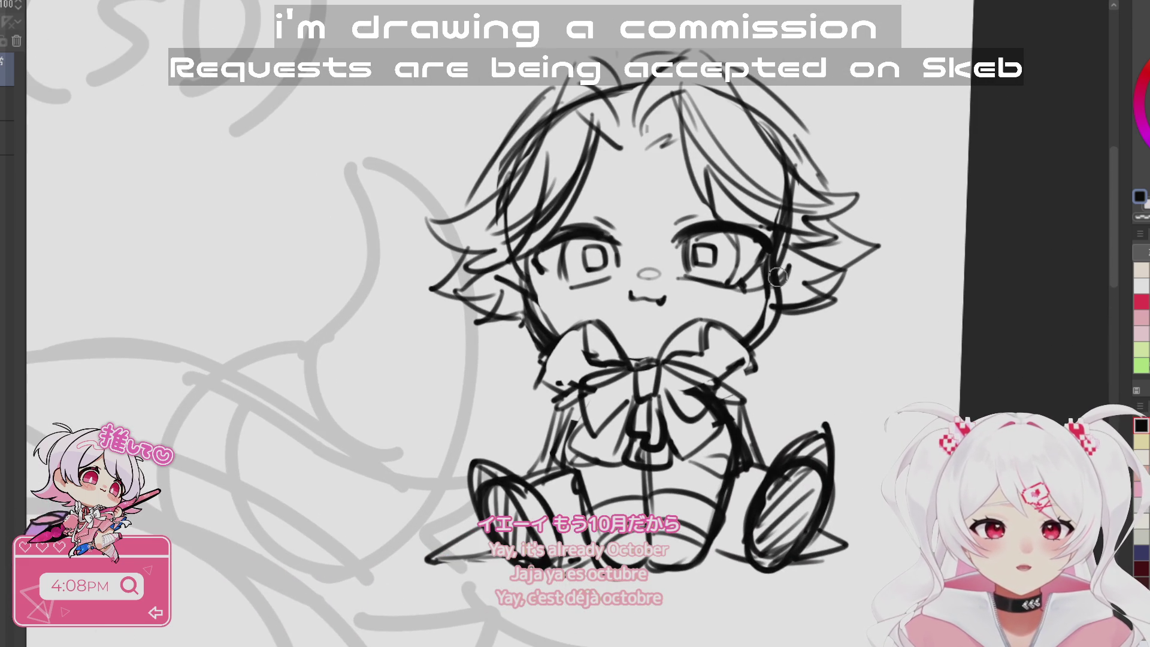
key(bracketleft)
key(bracketleft)
key(ctrl+z)
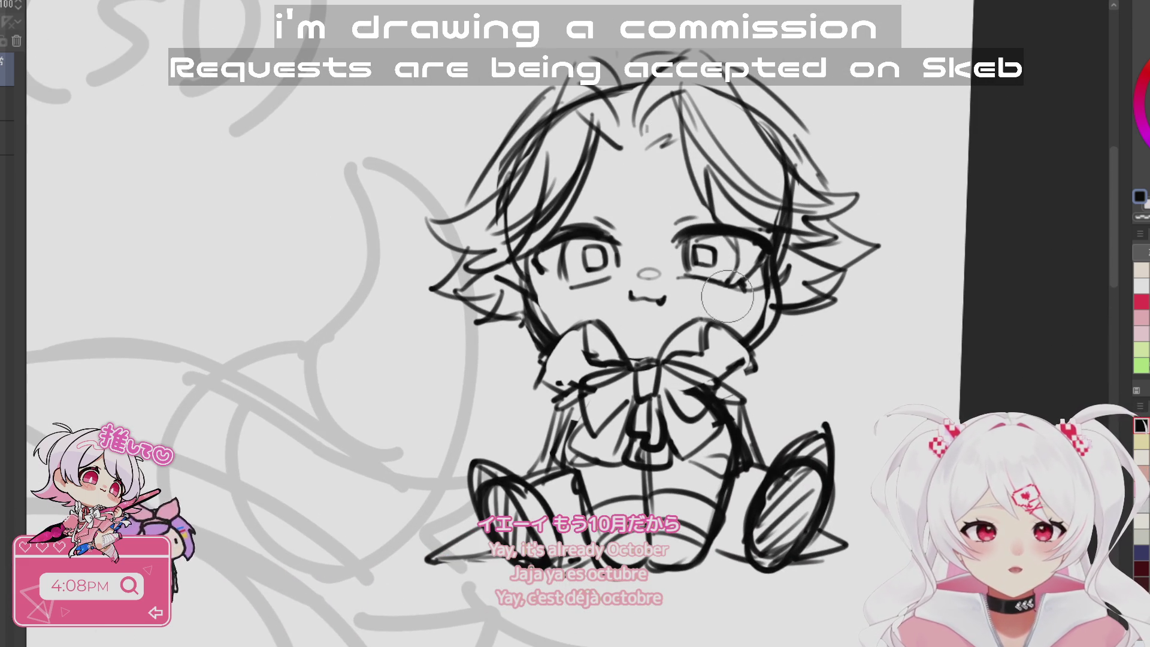
- Hatch blush onto both cheeks with a smaller brush, then readjust the brush size
key(bracketleft)
key(bracketleft)
drag(578, 287, 593, 309)
mouse_move(687, 275)
mouse_down()
mouse_move(707, 303)
mouse_move(746, 317)
mouse_move(704, 288)
mouse_up()
key(bracketright)
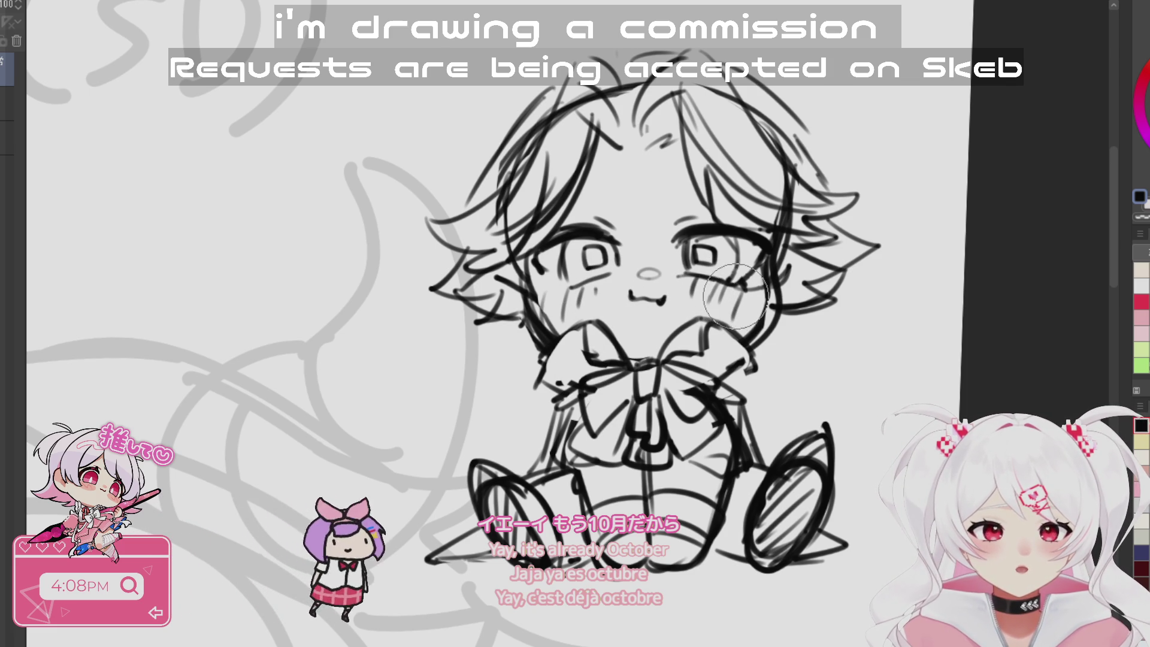
key(bracketright)
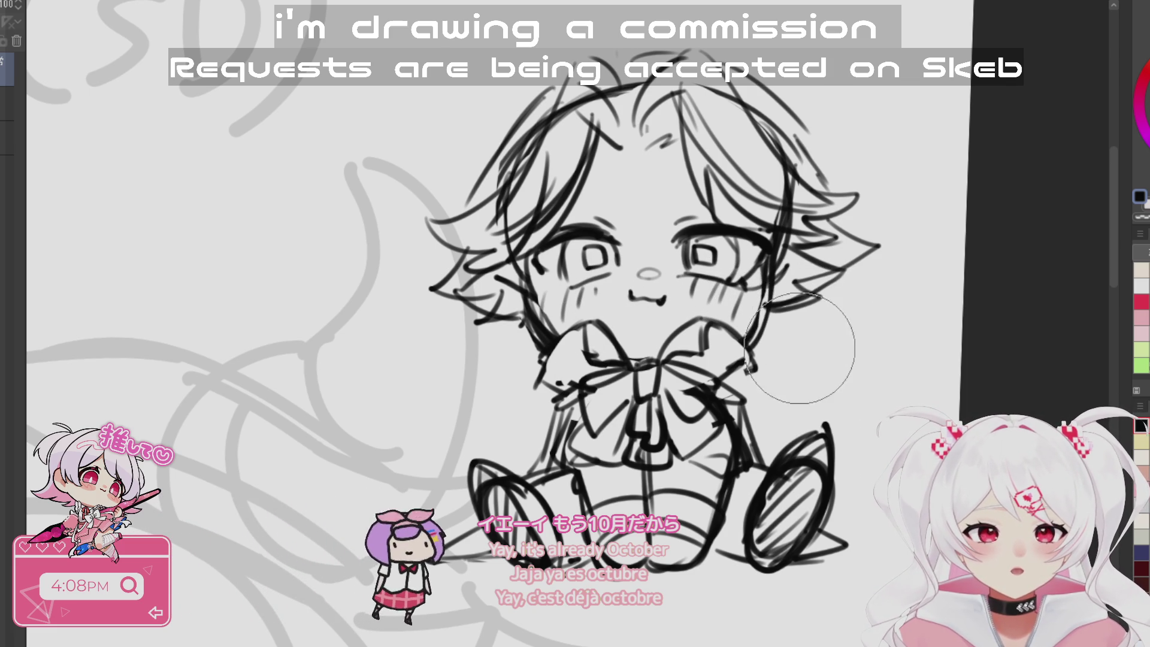
key(bracketleft)
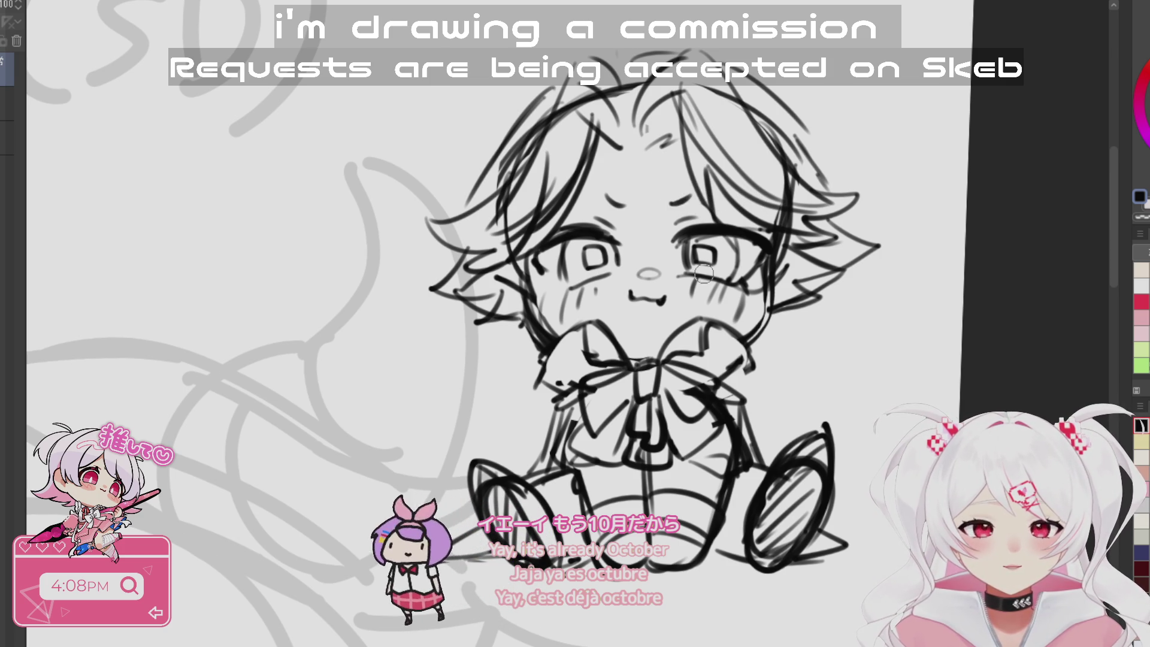
scroll(778, 479, down, 3)
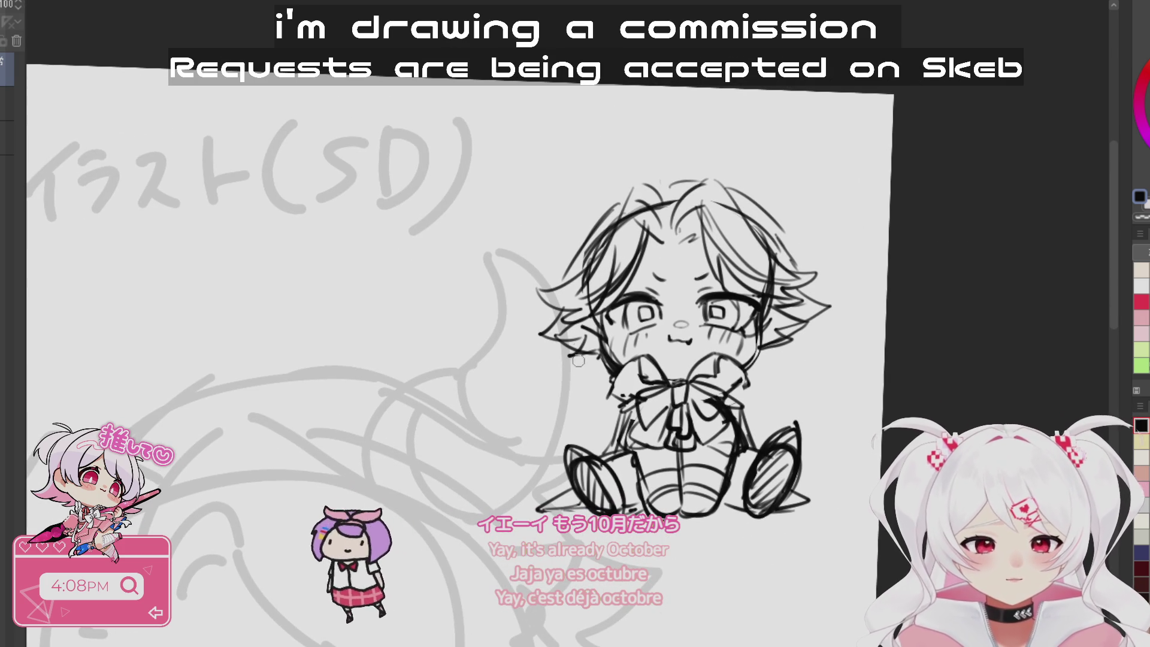
- Sketch pointed ears on both sides of the head and tilt the canvas slightly
mouse_move(575, 323)
mouse_down()
mouse_move(560, 359)
mouse_move(608, 365)
mouse_up()
mouse_move(763, 317)
mouse_down()
mouse_move(798, 341)
mouse_move(754, 366)
mouse_up()
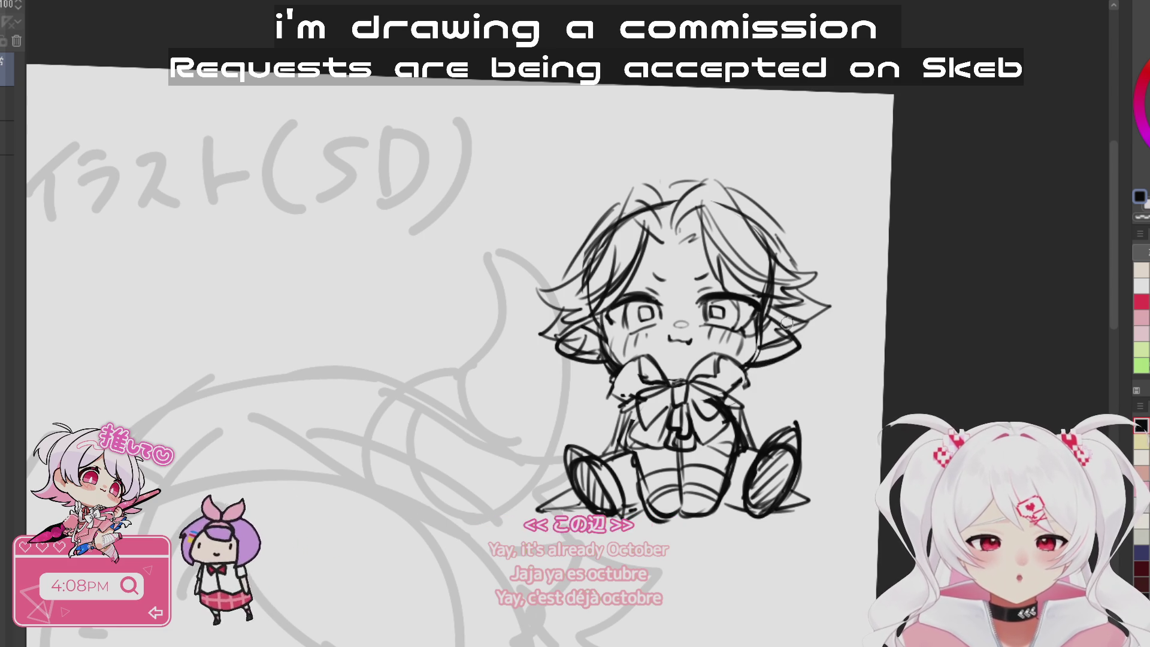
key(e)
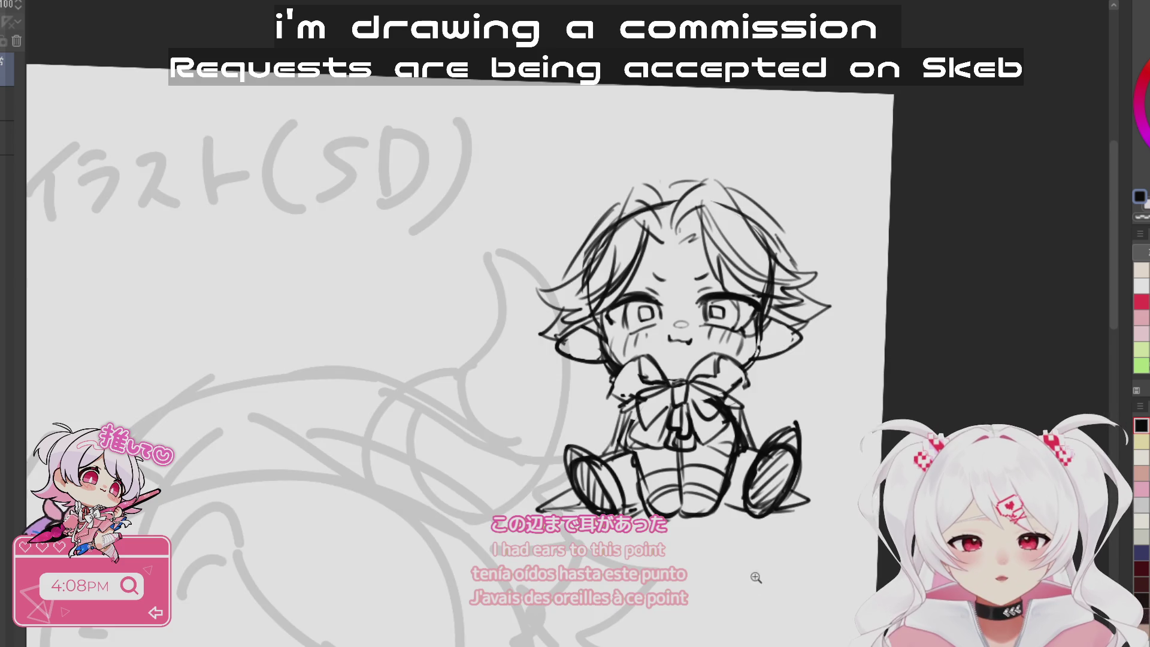
scroll(764, 584, down, 3)
drag(831, 588, 779, 587)
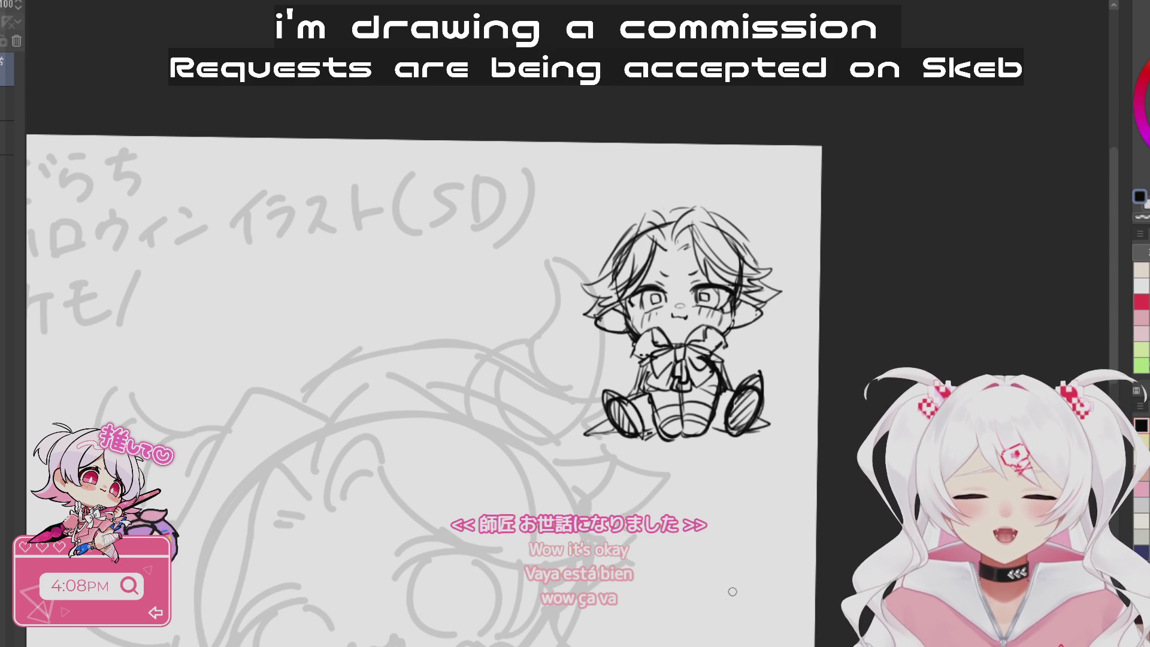
- Fade the sketch layer to 13% opacity and make the layer above active for inking
scroll(693, 399, down, 3)
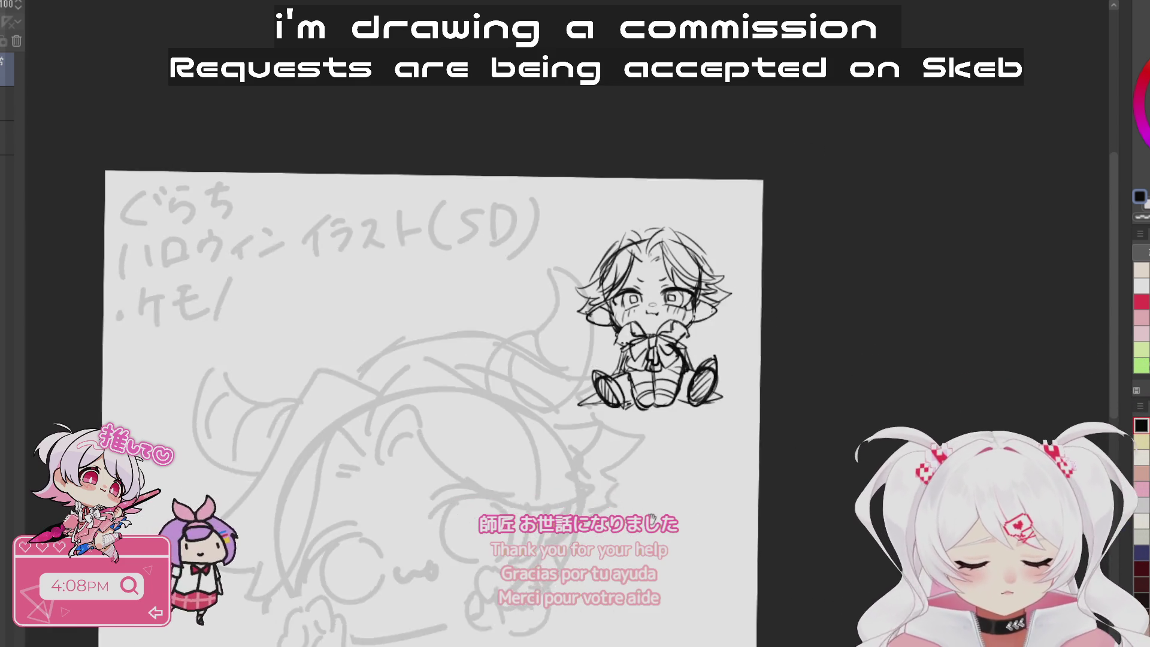
scroll(592, 276, up, 3)
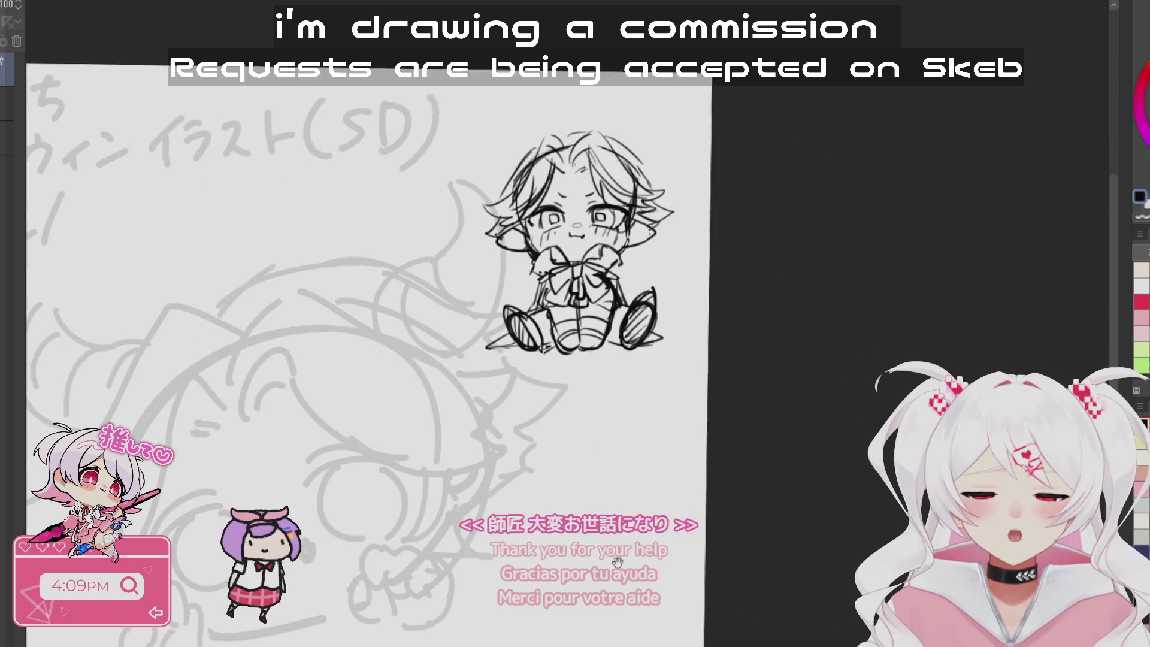
drag(734, 470, 715, 589)
scroll(699, 372, up, 4)
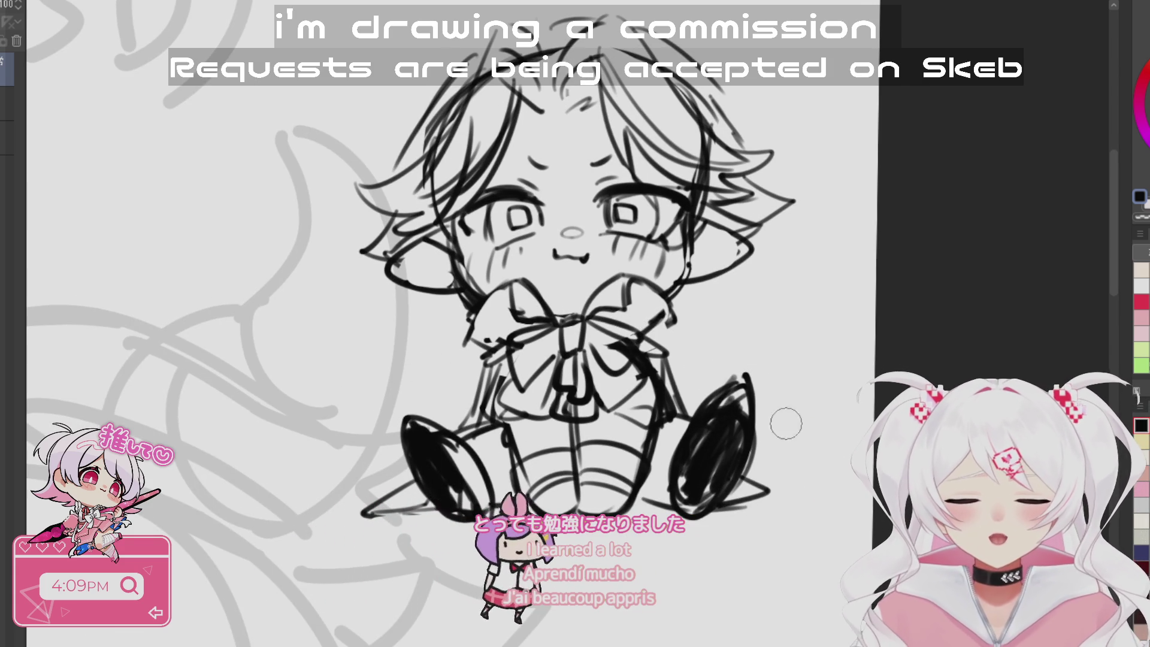
scroll(772, 422, down, 5)
scroll(518, 295, up, 6)
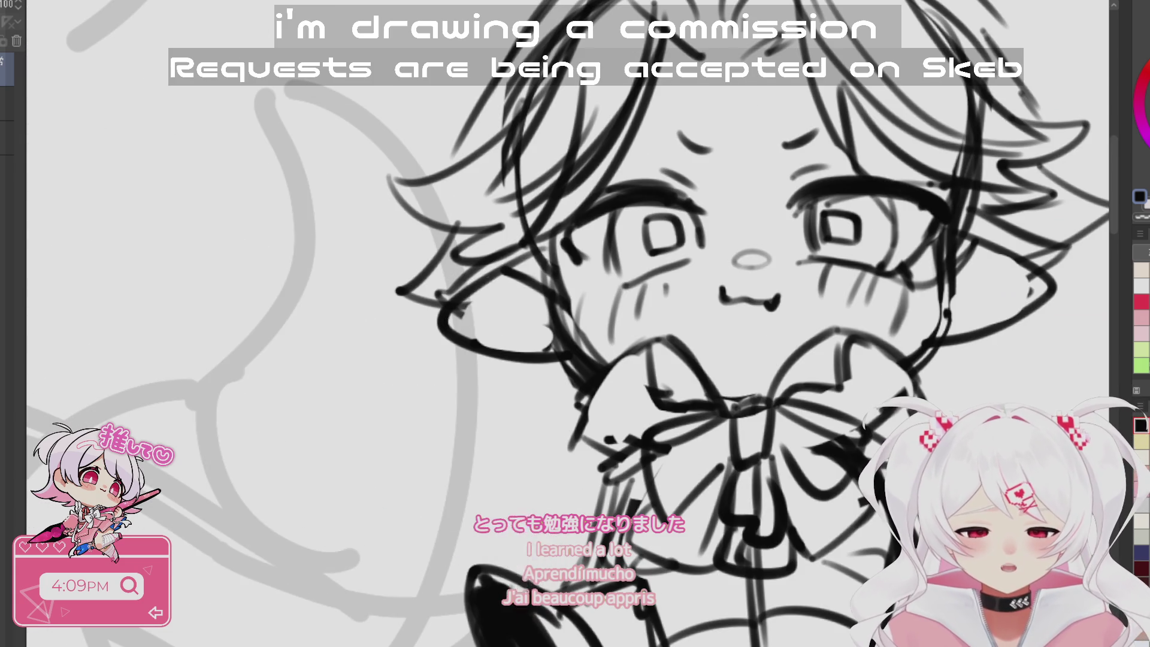
scroll(986, 271, down, 5)
scroll(521, 288, up, 3)
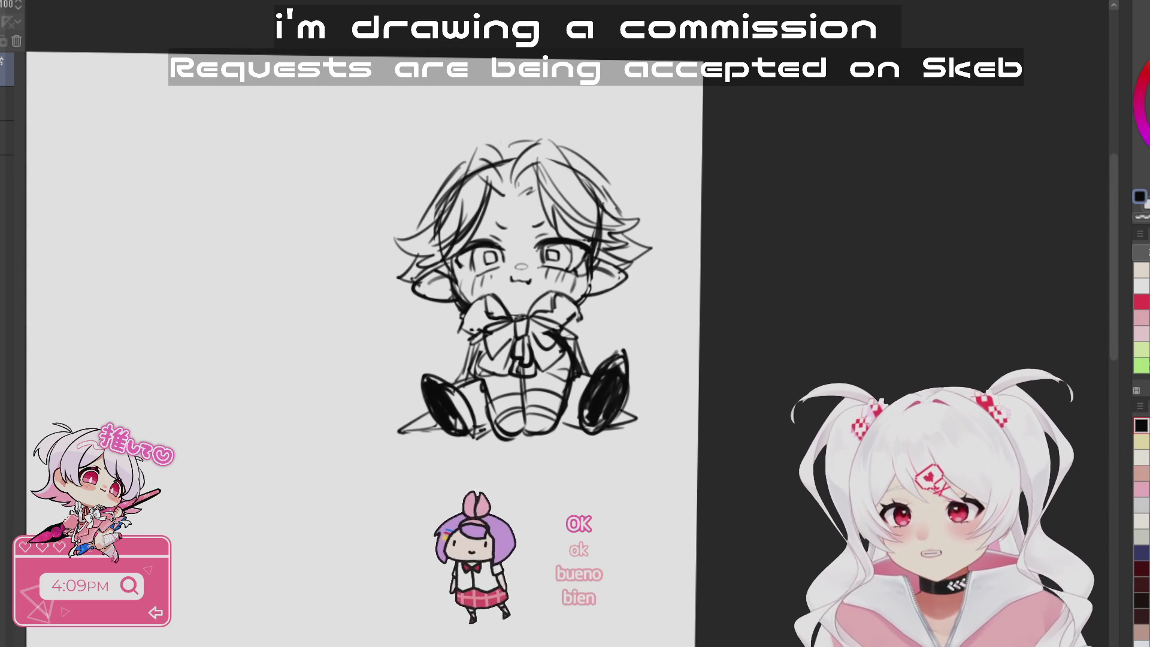
drag(169, 309, 264, 298)
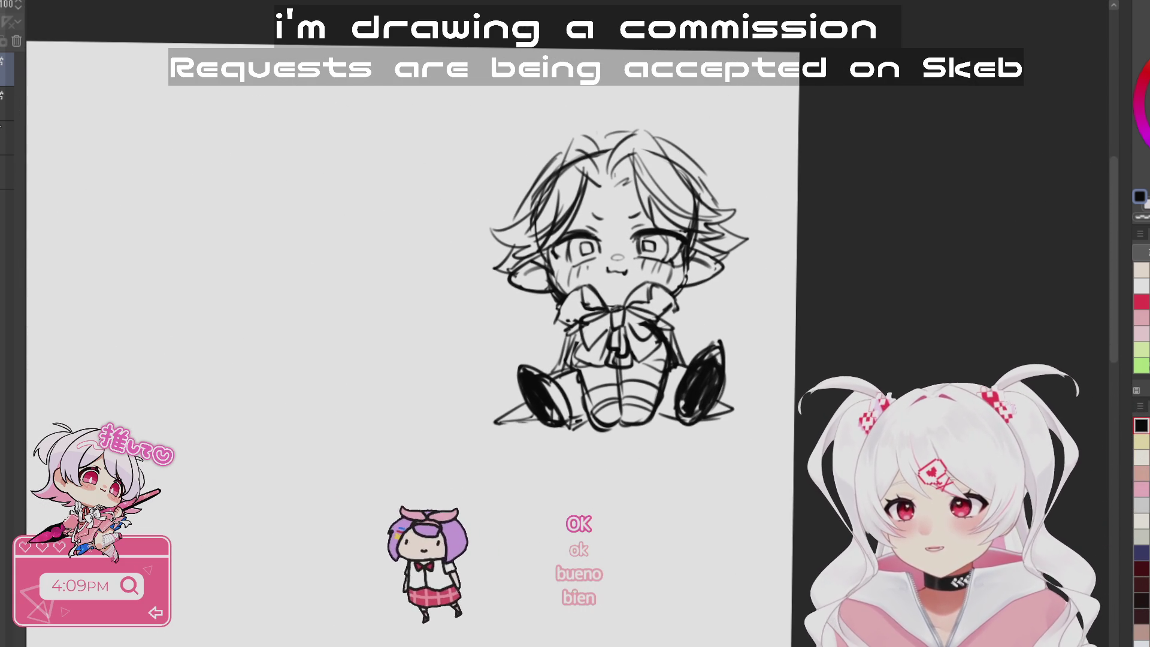
click(7, 103)
click(8, 69)
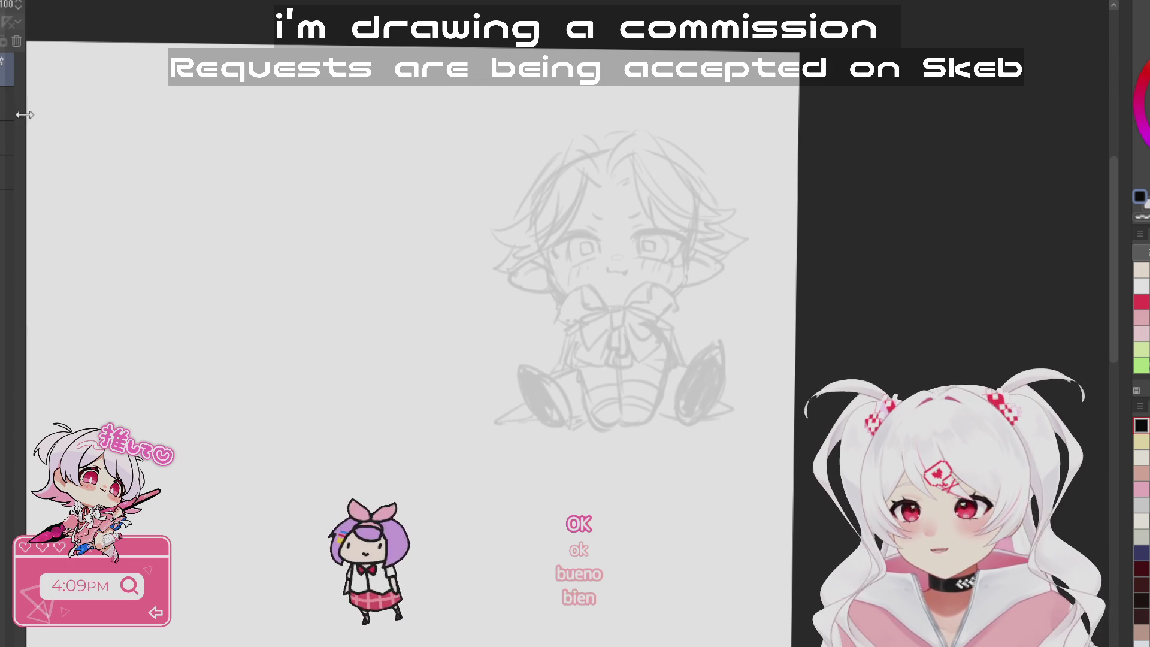
- Draw a thick arched line above the right eye and discard a stray curved stroke
scroll(729, 234, up, 3)
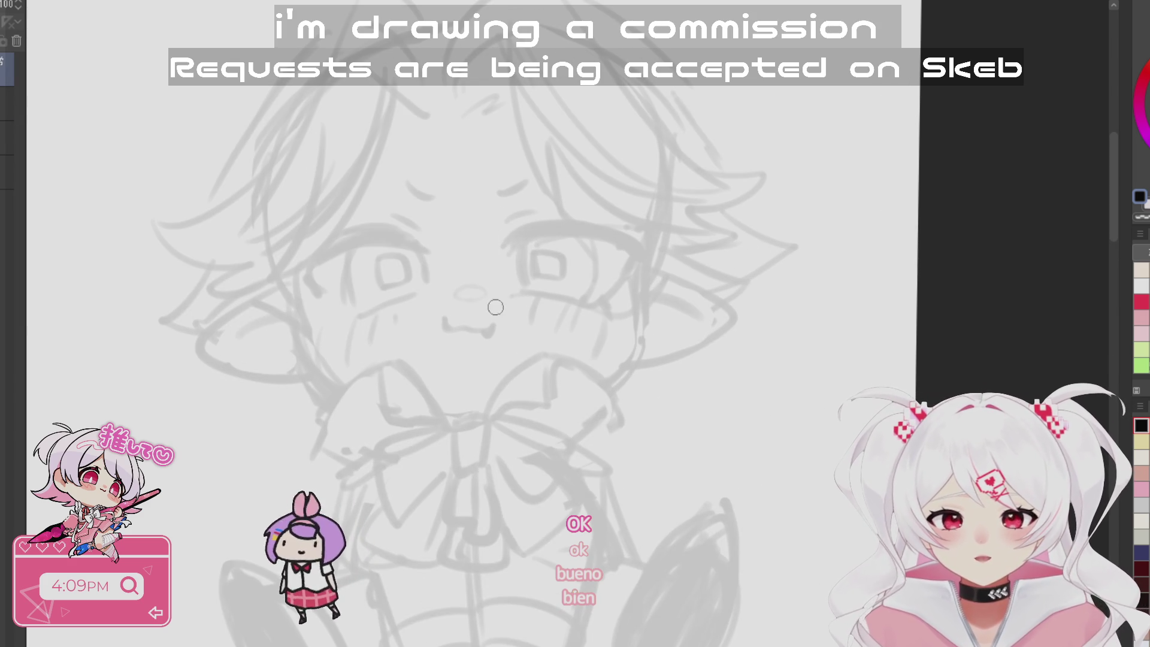
scroll(444, 337, down, 1)
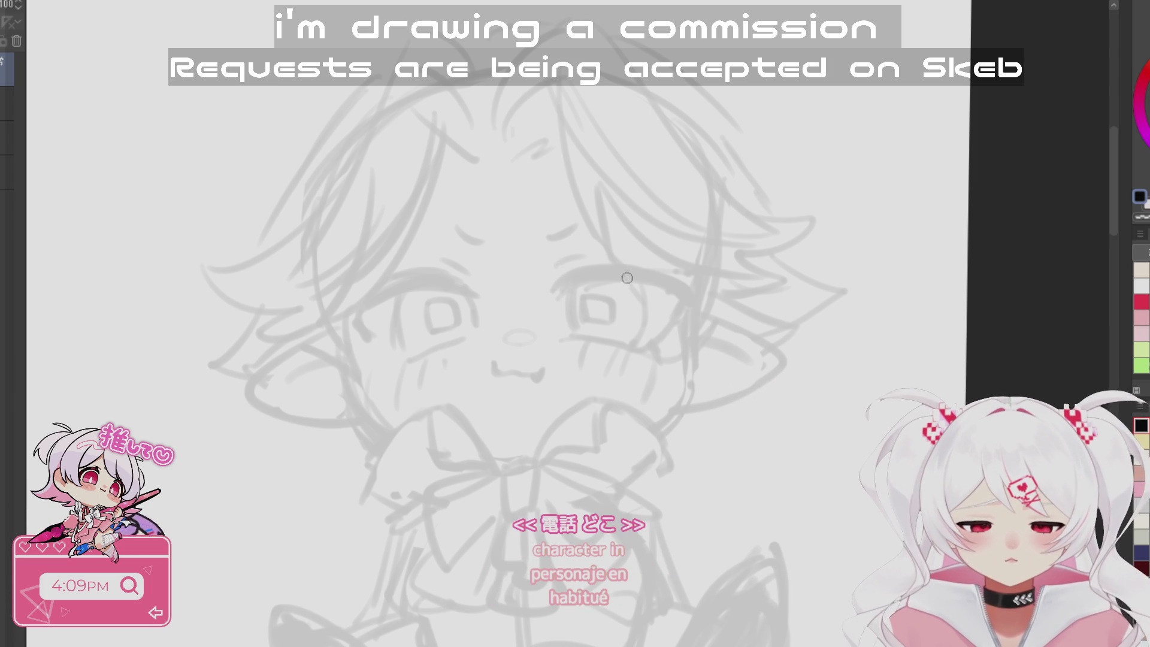
scroll(621, 275, up, 2)
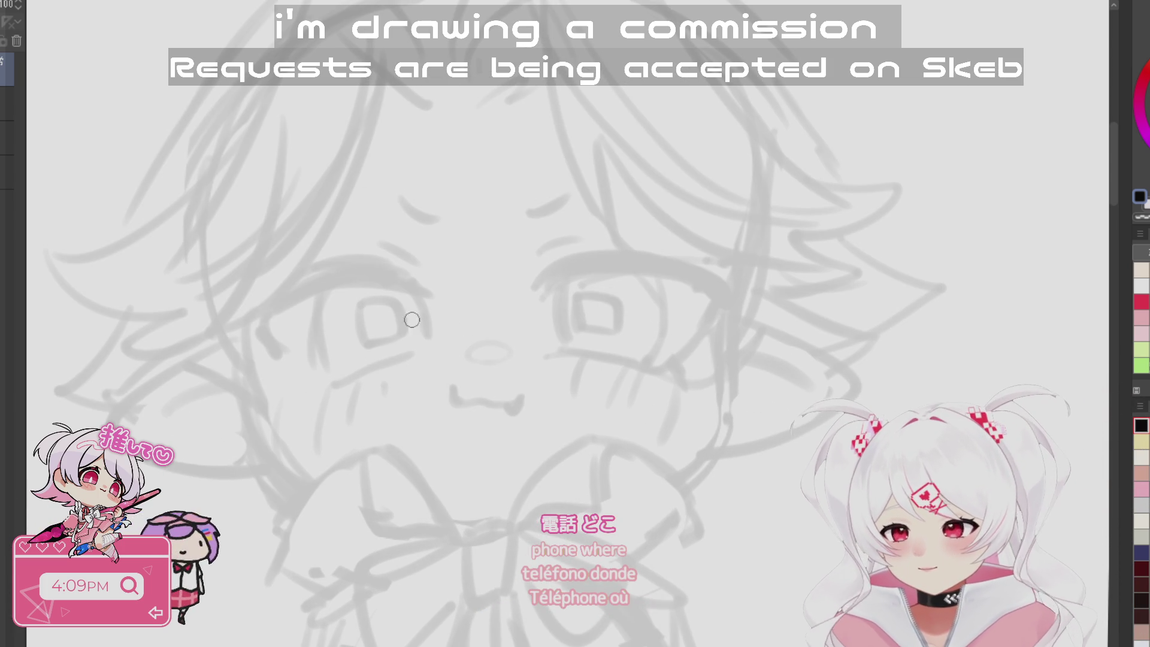
drag(531, 292, 750, 291)
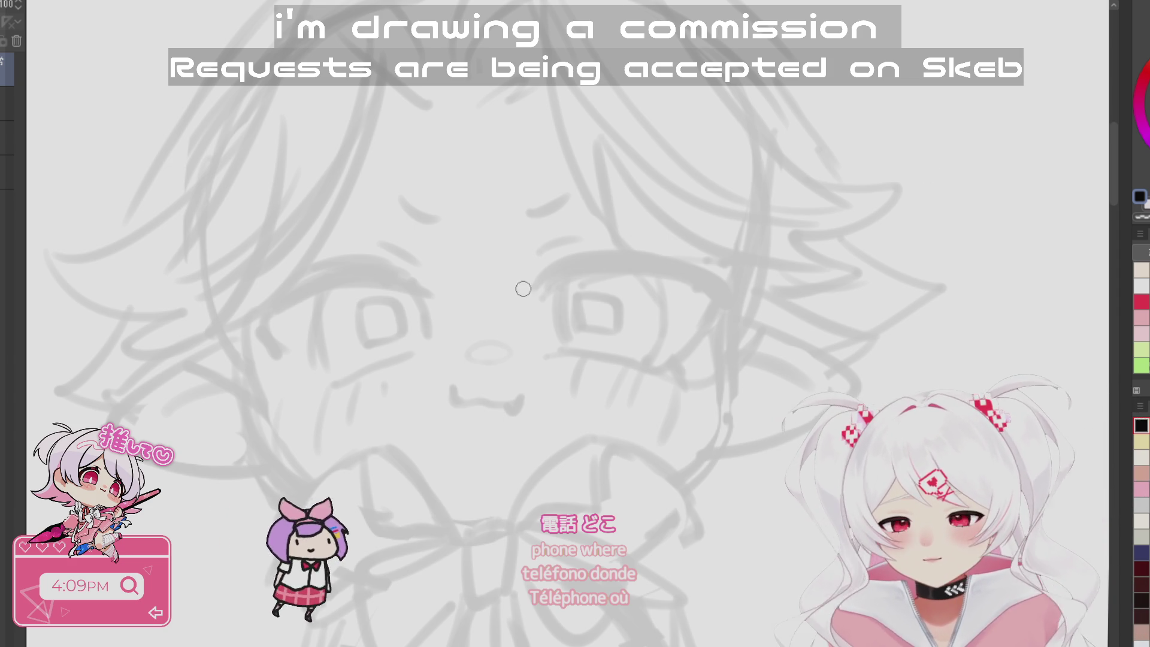
drag(521, 287, 749, 281)
key(ctrl+z)
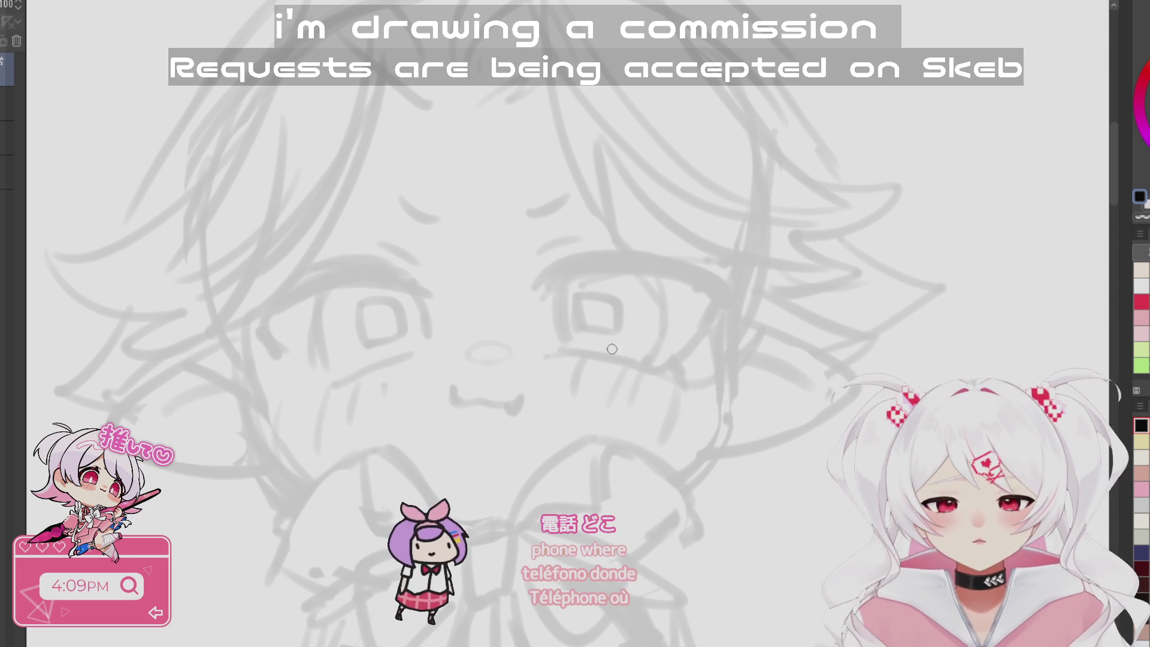
- Redraw the right eye's upper eyelid curve higher and extend it further right
drag(527, 471, 579, 428)
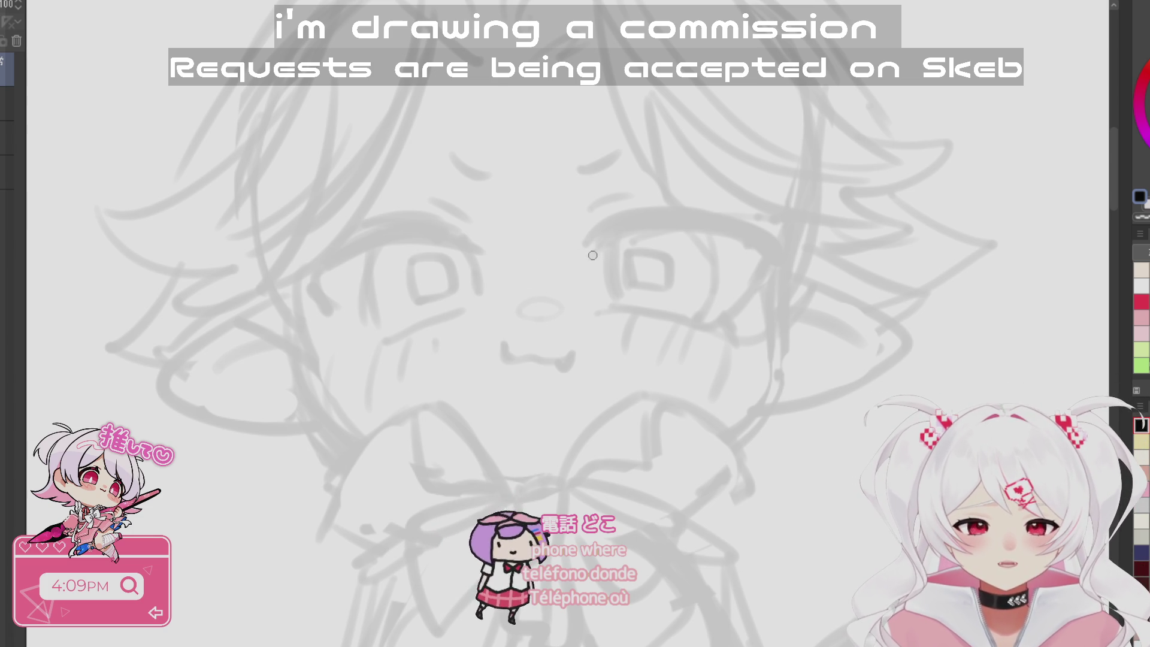
drag(592, 256, 771, 249)
drag(593, 248, 736, 221)
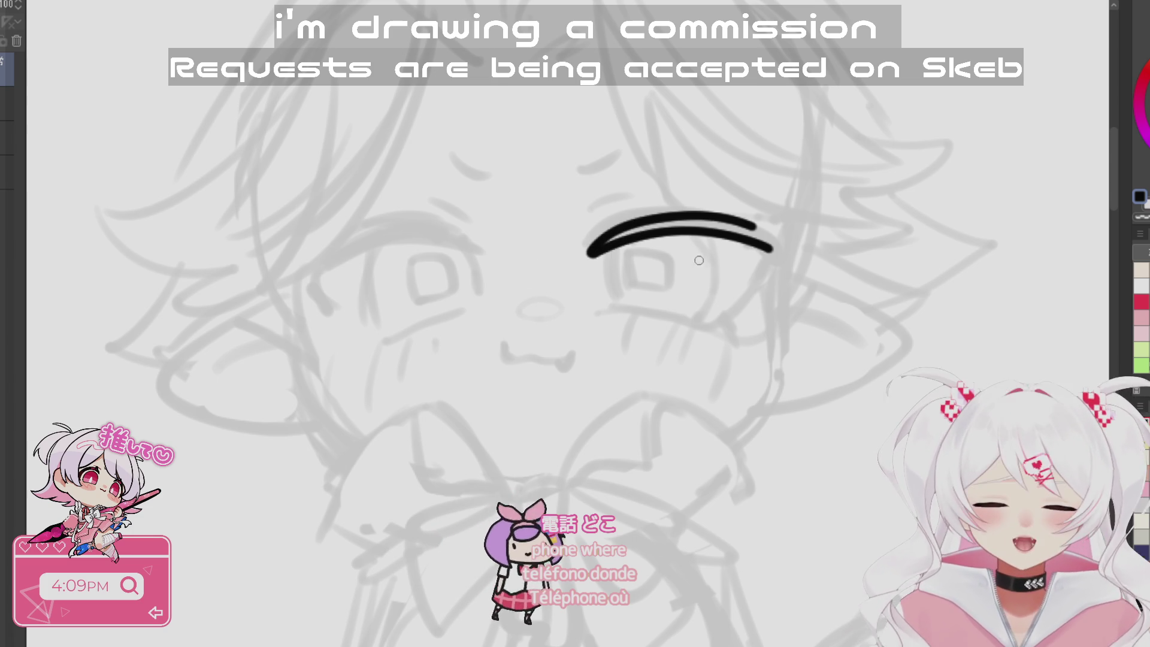
key(ctrl+z)
drag(593, 250, 734, 213)
mouse_move(599, 251)
mouse_down()
mouse_move(776, 224)
mouse_move(788, 260)
mouse_up()
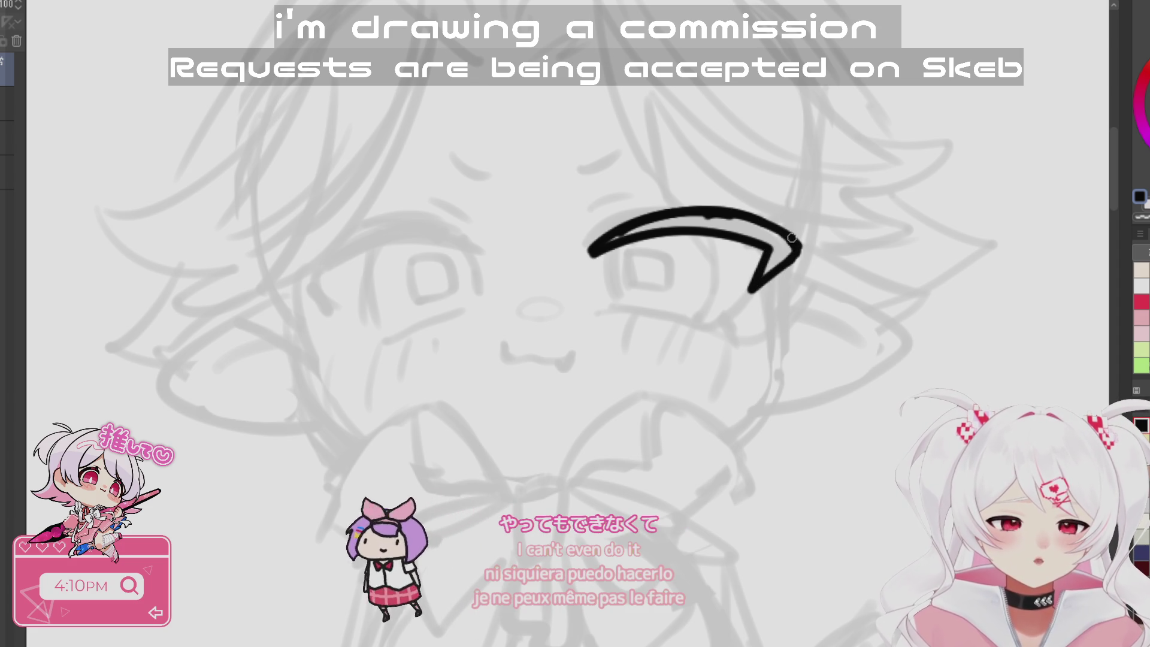
- Lasso-fill the eyelid into a solid black shape and remove the stray side and iris strokes
mouse_move(711, 188)
mouse_down()
mouse_move(684, 296)
mouse_move(757, 249)
mouse_up()
mouse_move(664, 436)
mouse_down()
mouse_move(652, 447)
mouse_move(742, 396)
mouse_move(735, 410)
mouse_move(511, 350)
mouse_move(488, 367)
mouse_move(632, 338)
mouse_up()
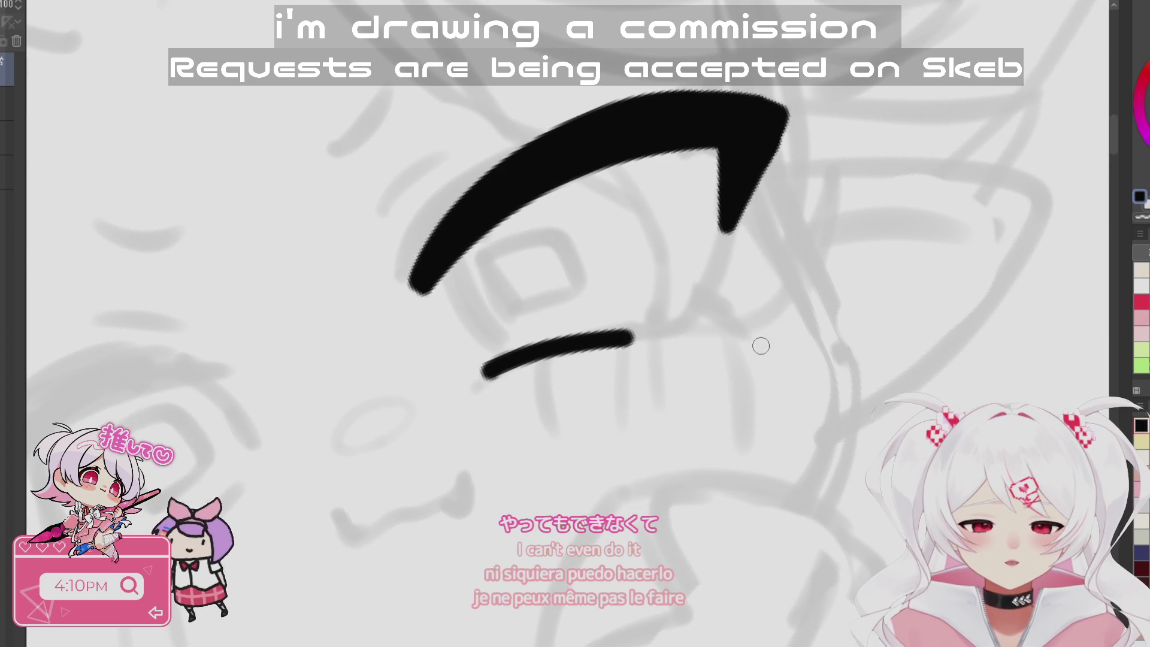
drag(723, 344, 517, 221)
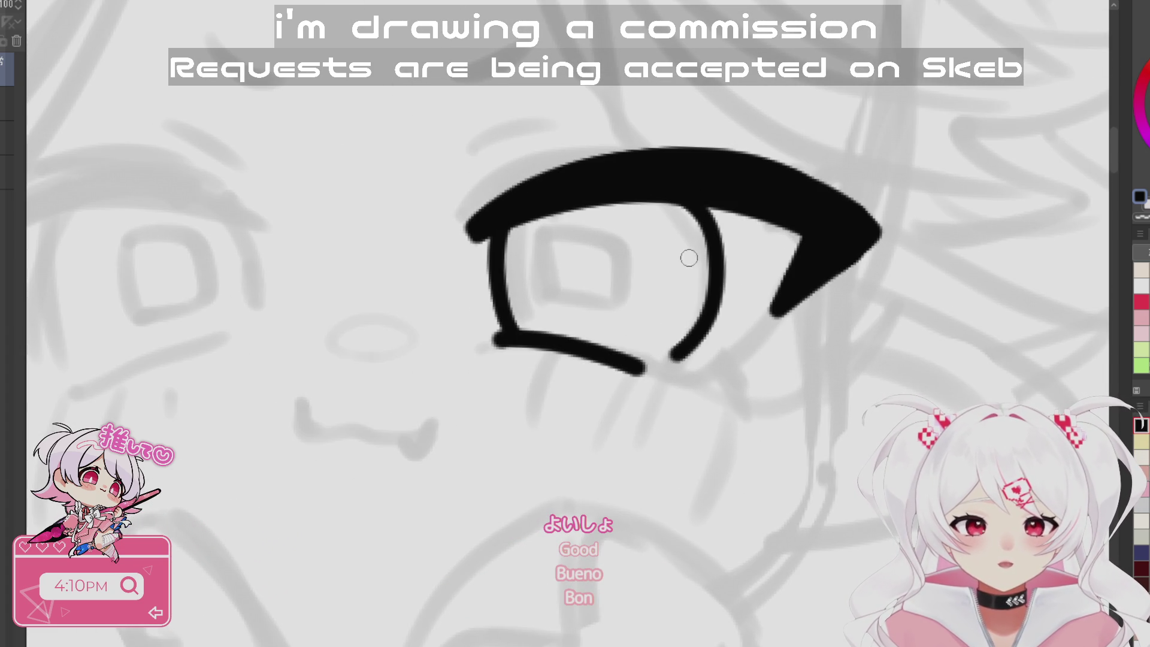
key(ctrl+z)
key(ctrl+z)
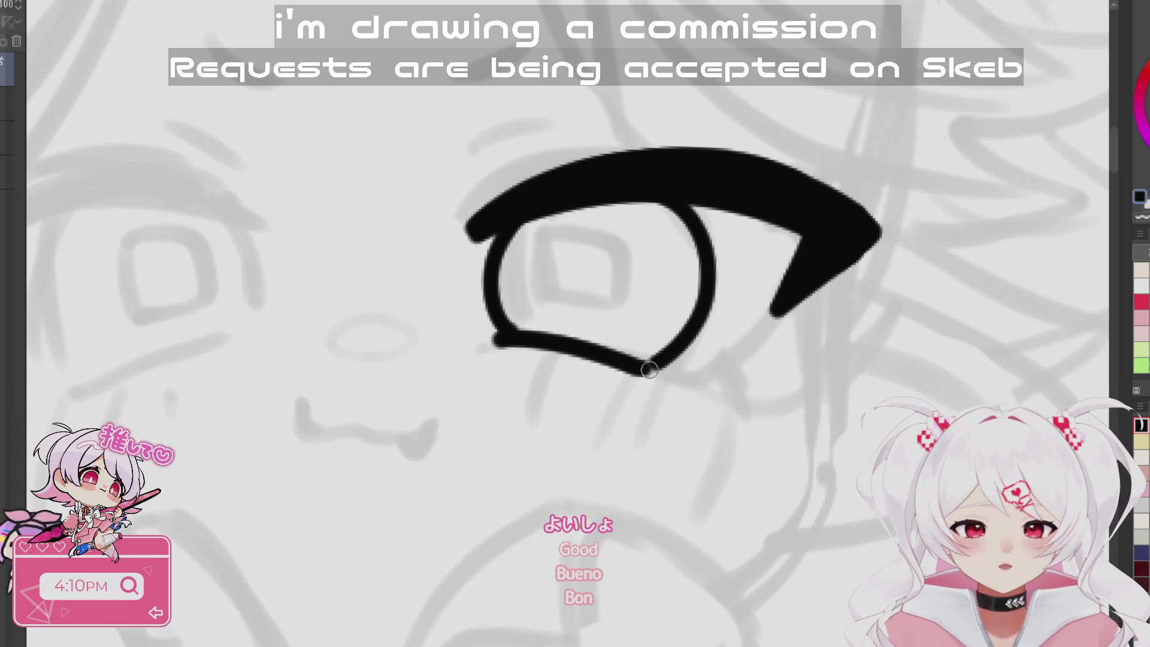
scroll(628, 290, down, 5)
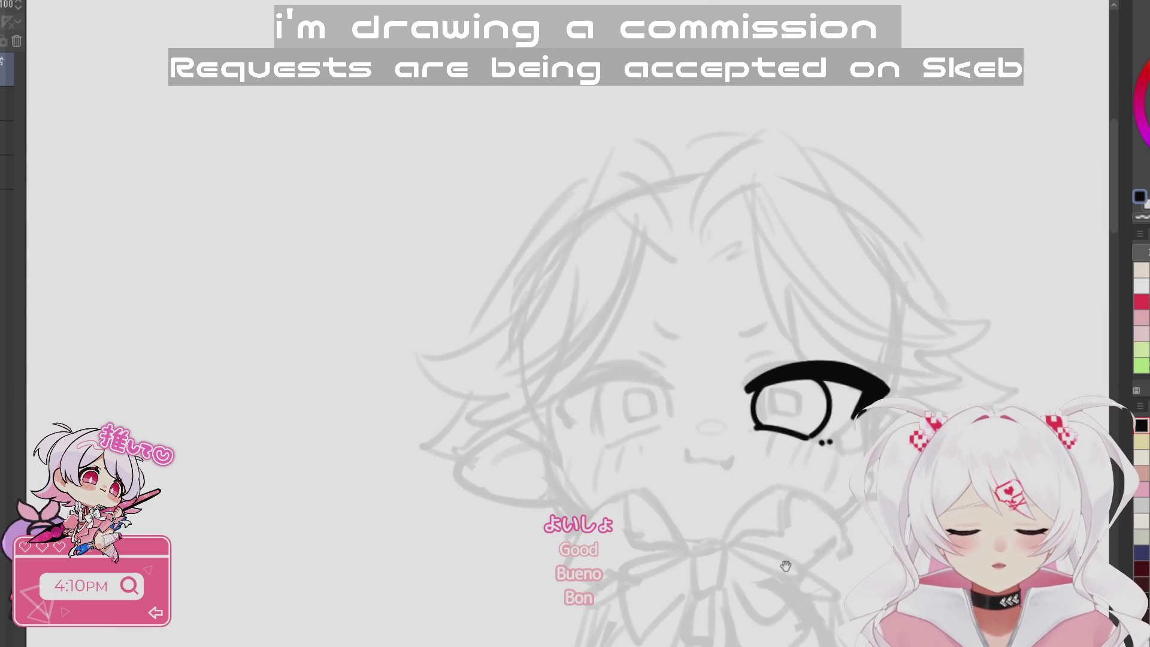
- Undo the eye's longer pointed tip and rotate the canvas around the inked eye
scroll(628, 290, up, 2)
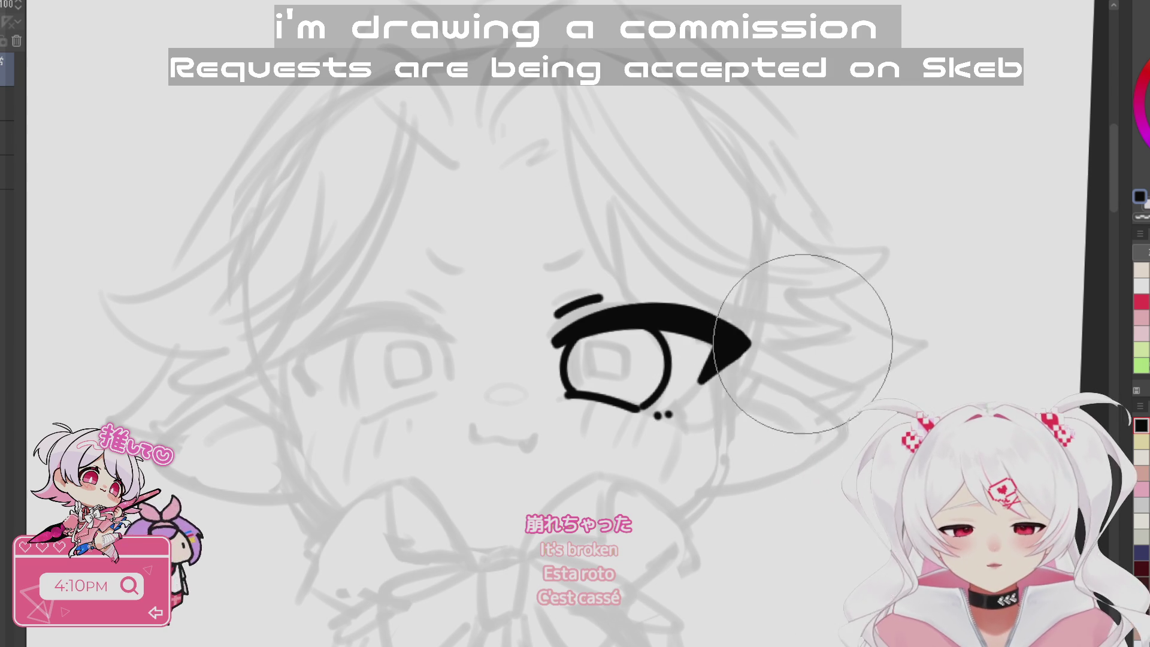
key(ctrl+z)
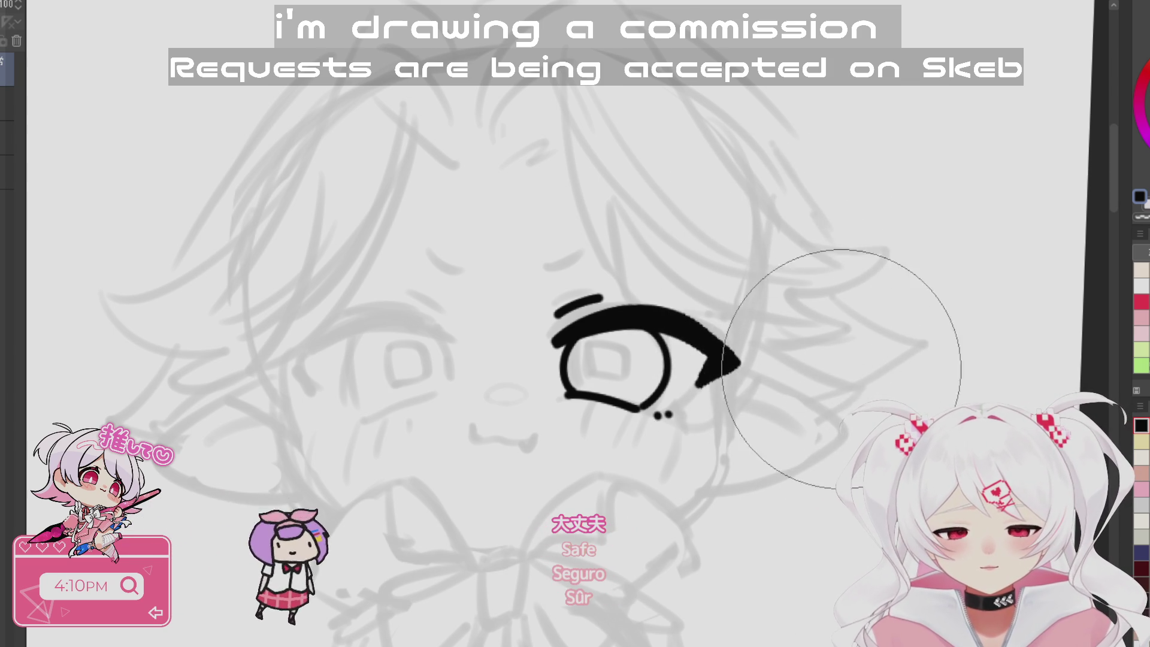
scroll(841, 366, down, 3)
mouse_move(841, 366)
mouse_down()
mouse_move(850, 272)
mouse_move(779, 312)
mouse_up()
scroll(626, 232, up, 5)
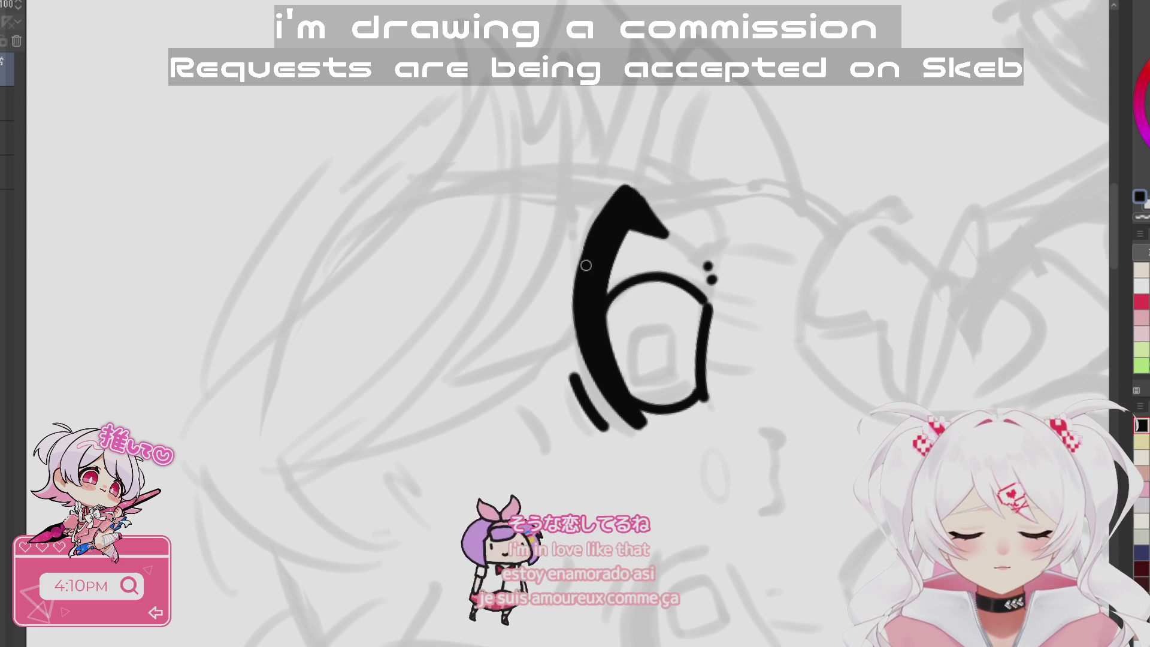
drag(686, 197, 875, 274)
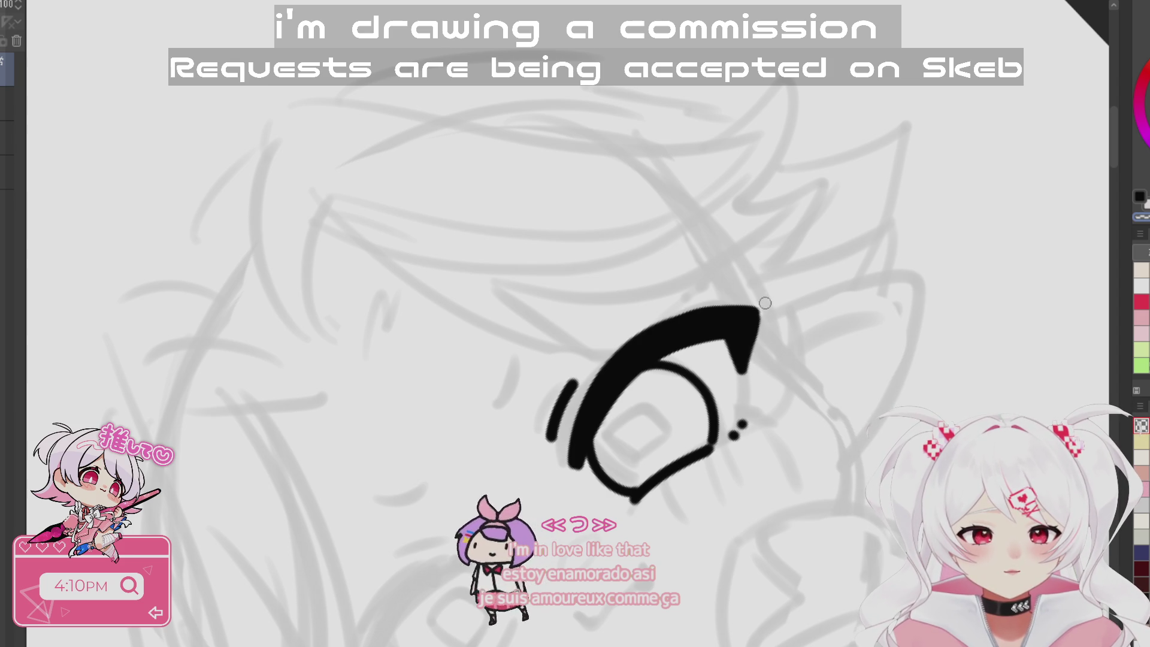
drag(801, 503, 754, 263)
- Mirror the canvas view horizontally with H and bring the second eye into view
scroll(557, 314, up, 3)
mouse_move(726, 343)
mouse_down()
mouse_move(599, 239)
mouse_move(503, 189)
mouse_up()
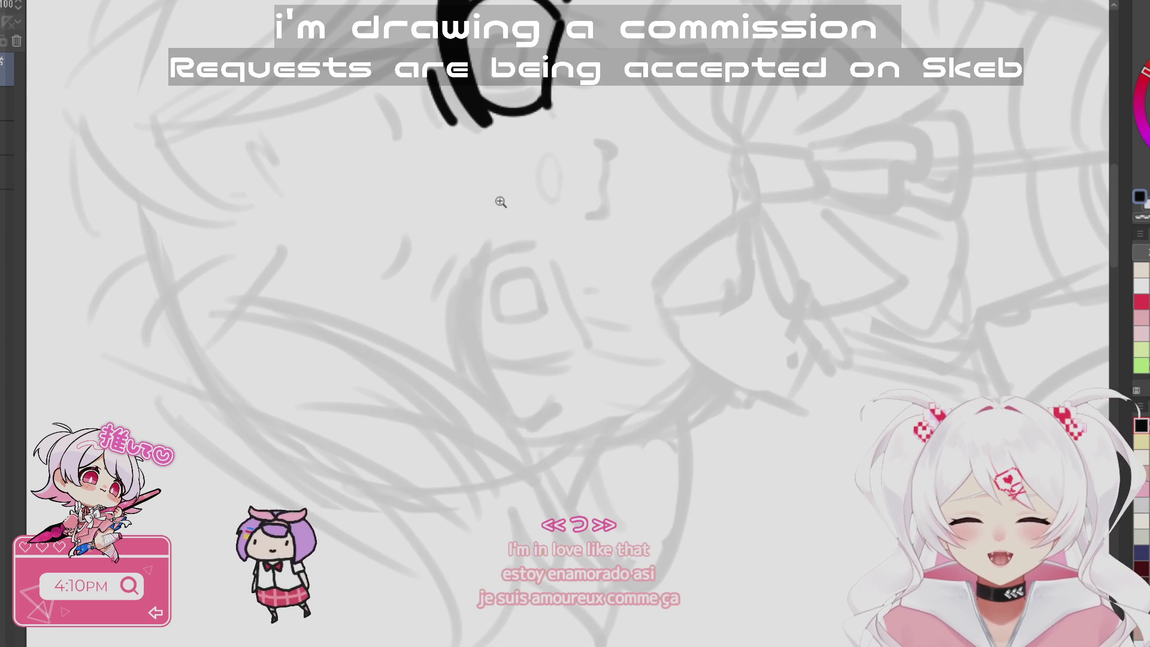
mouse_move(624, 159)
mouse_down()
mouse_move(745, 552)
mouse_move(838, 530)
mouse_up()
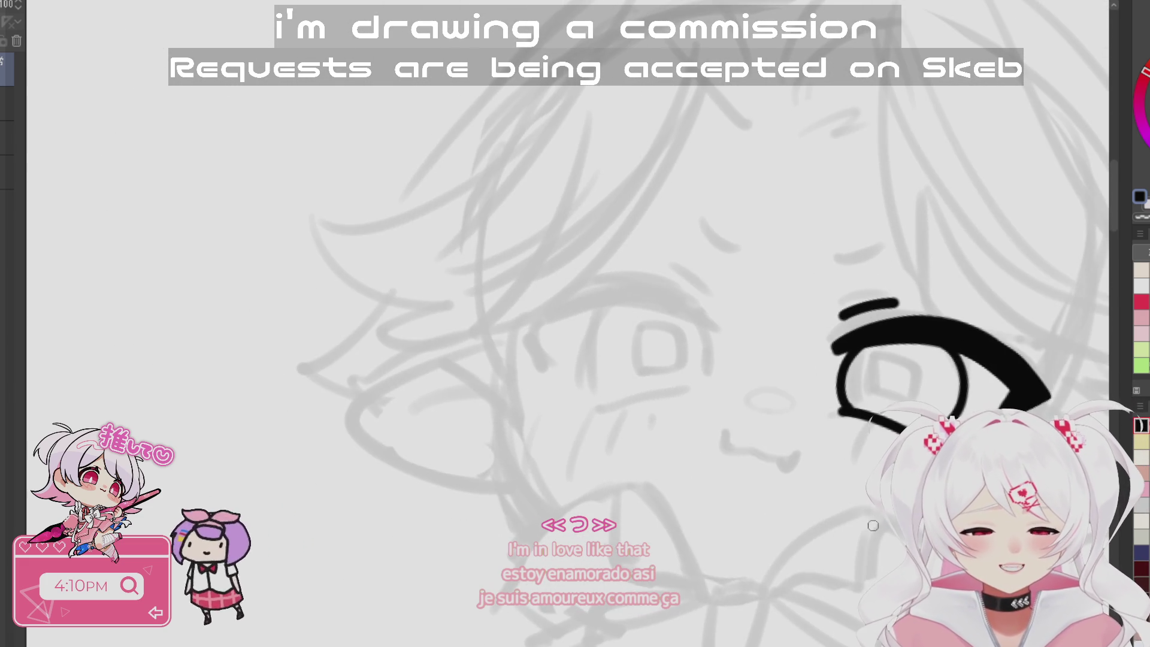
scroll(838, 531, down, 2)
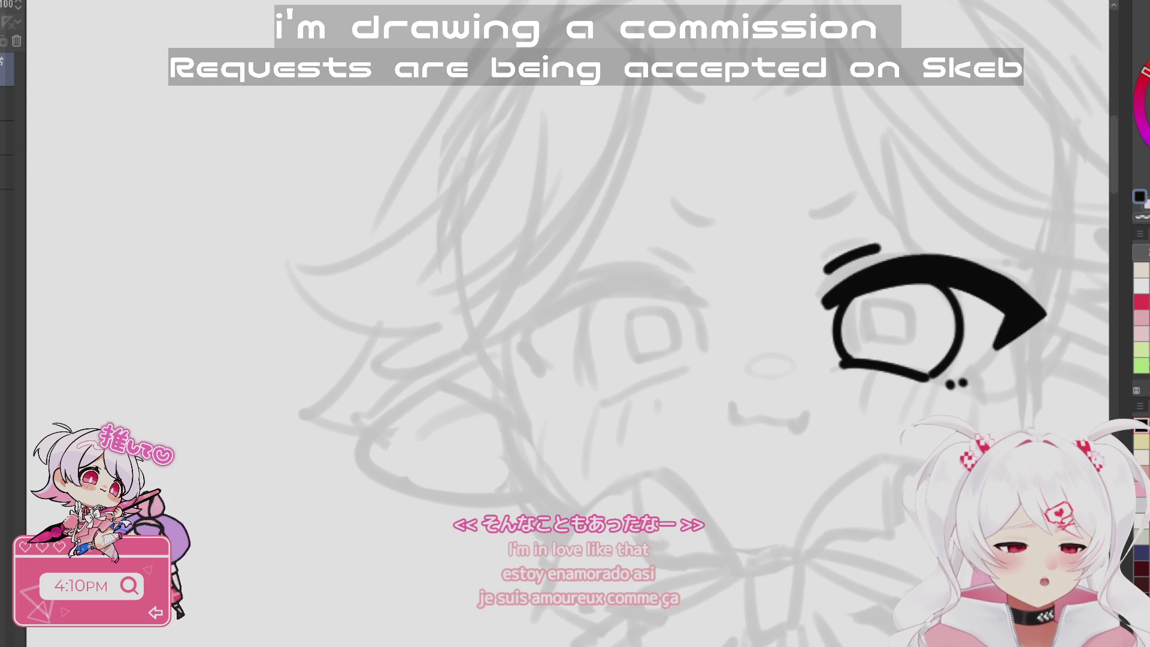
key(h)
drag(541, 563, 745, 533)
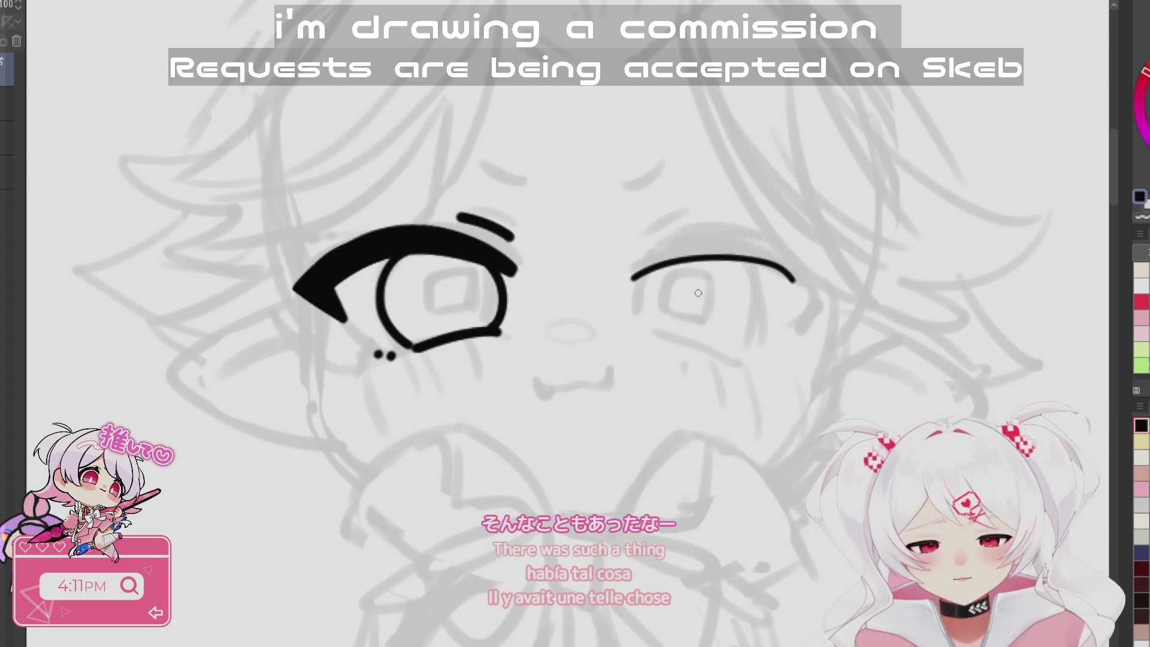
- Ink the second eye's upper lid and lower lash line, filled solid black with a short lash
key(ctrl+z)
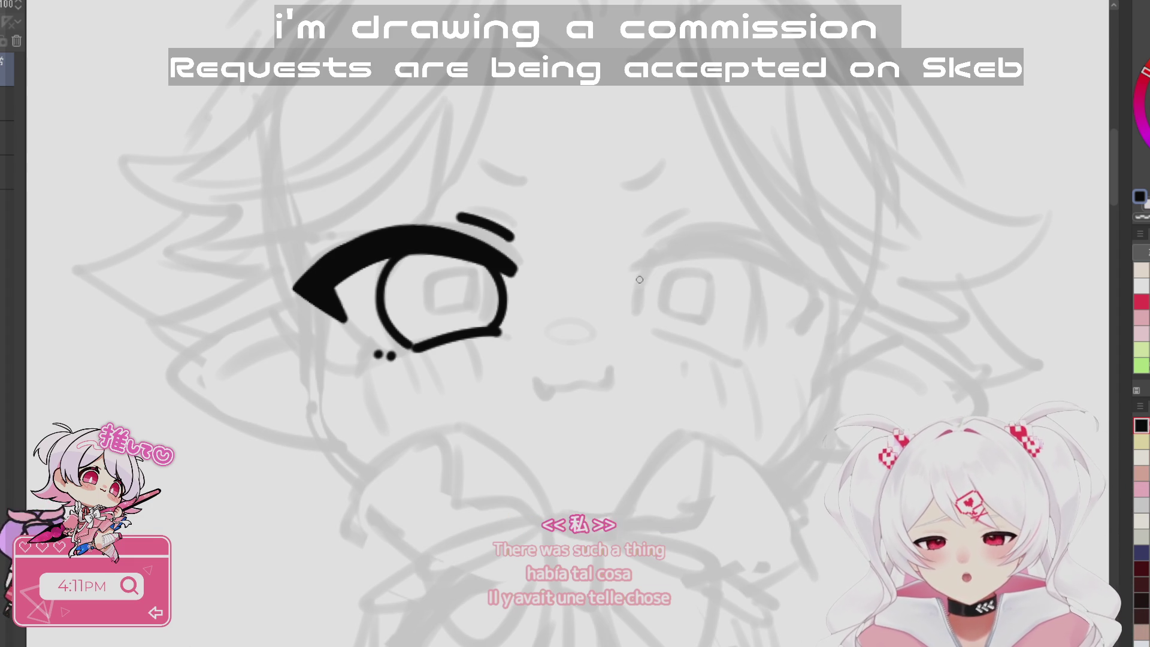
drag(638, 285, 635, 289)
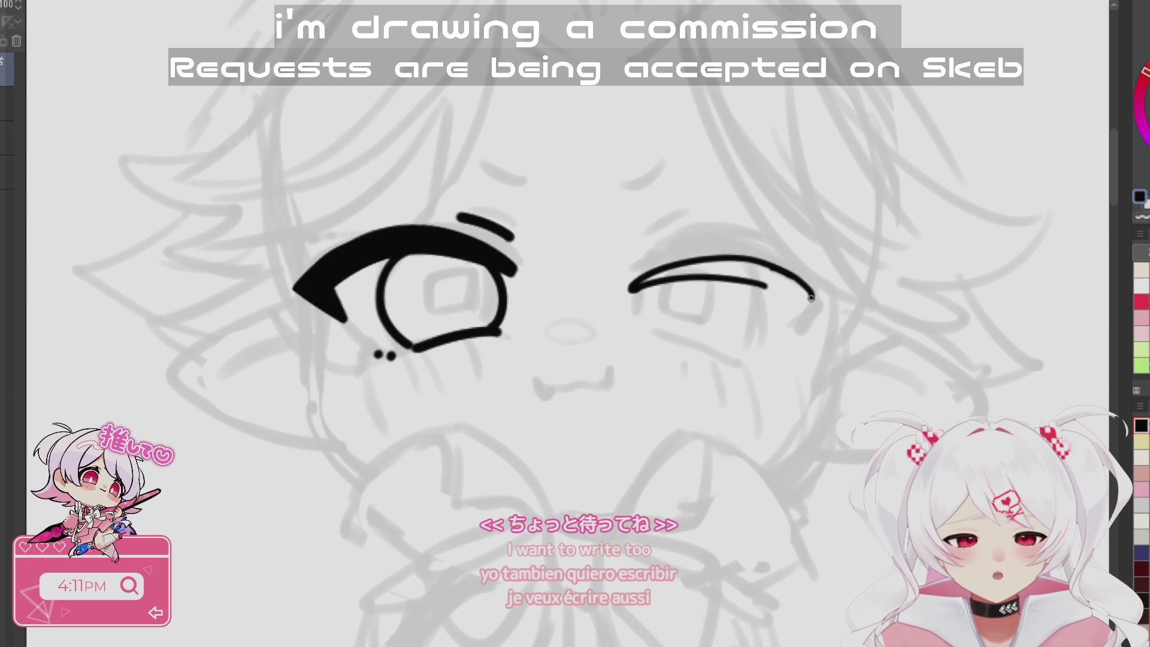
drag(754, 324, 781, 310)
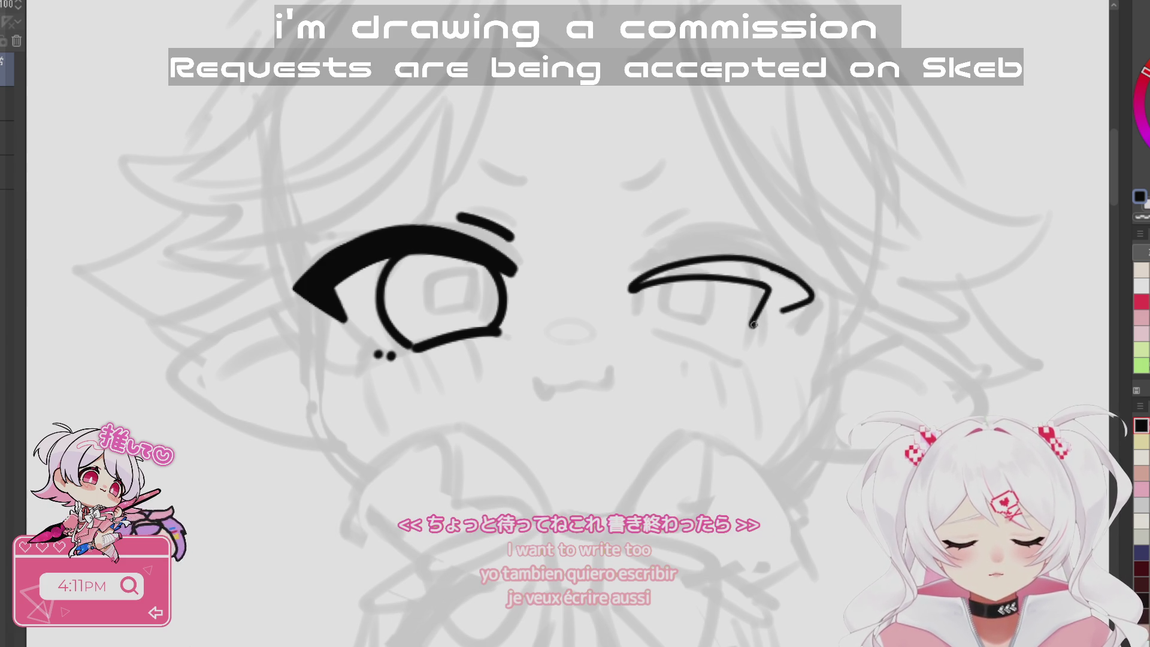
drag(763, 223, 650, 252)
drag(880, 270, 880, 269)
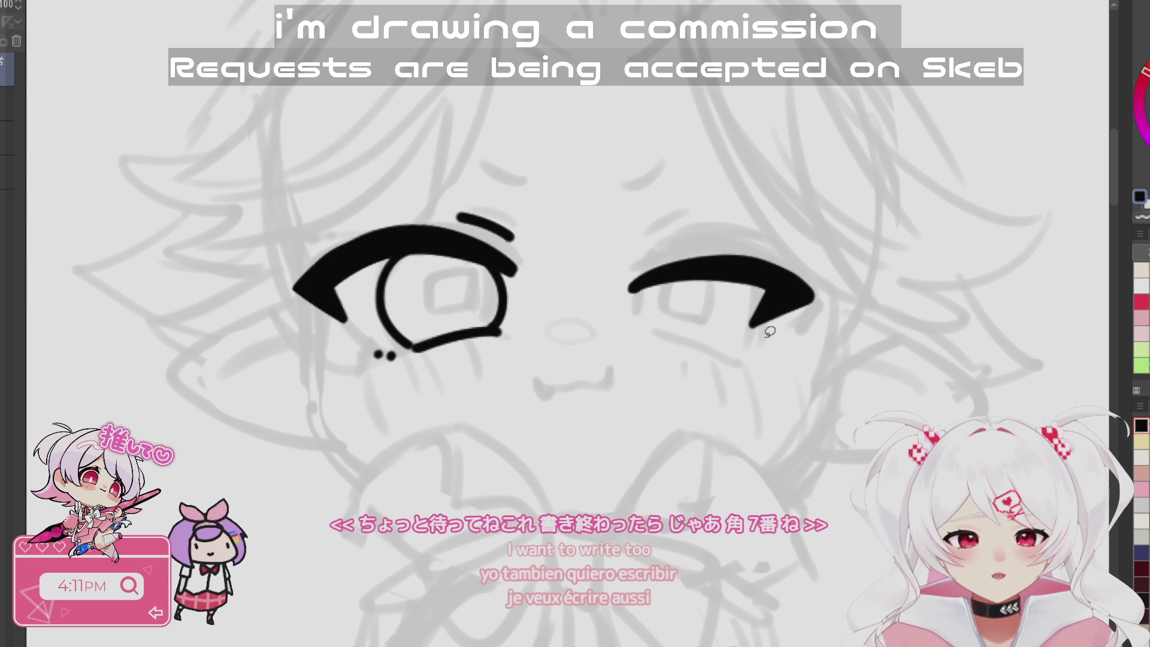
drag(630, 263, 677, 244)
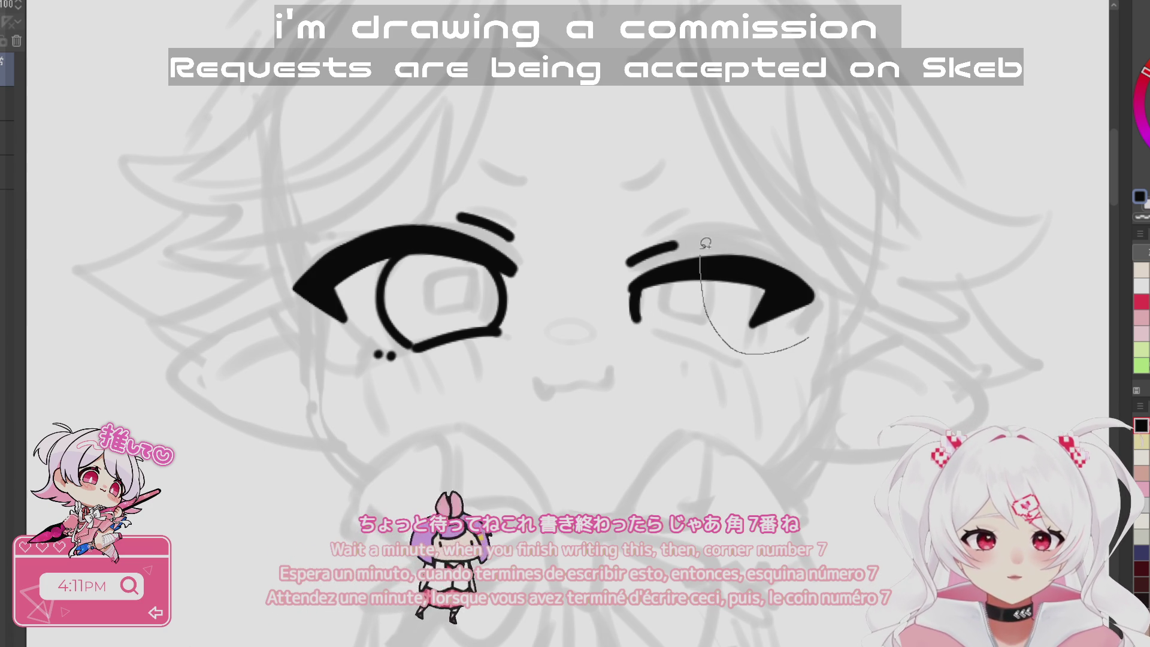
- Lasso the second eye and free-transform it wider and lower
drag(706, 258, 806, 339)
key(ctrl+t)
drag(849, 284, 874, 299)
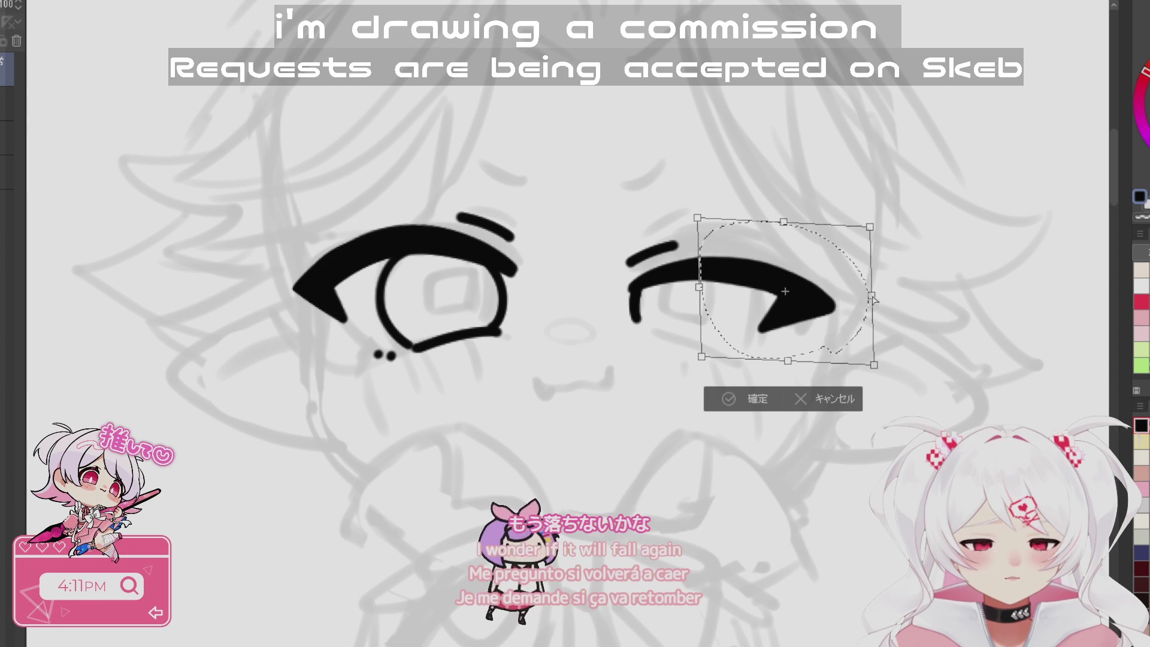
click(731, 405)
click(640, 389)
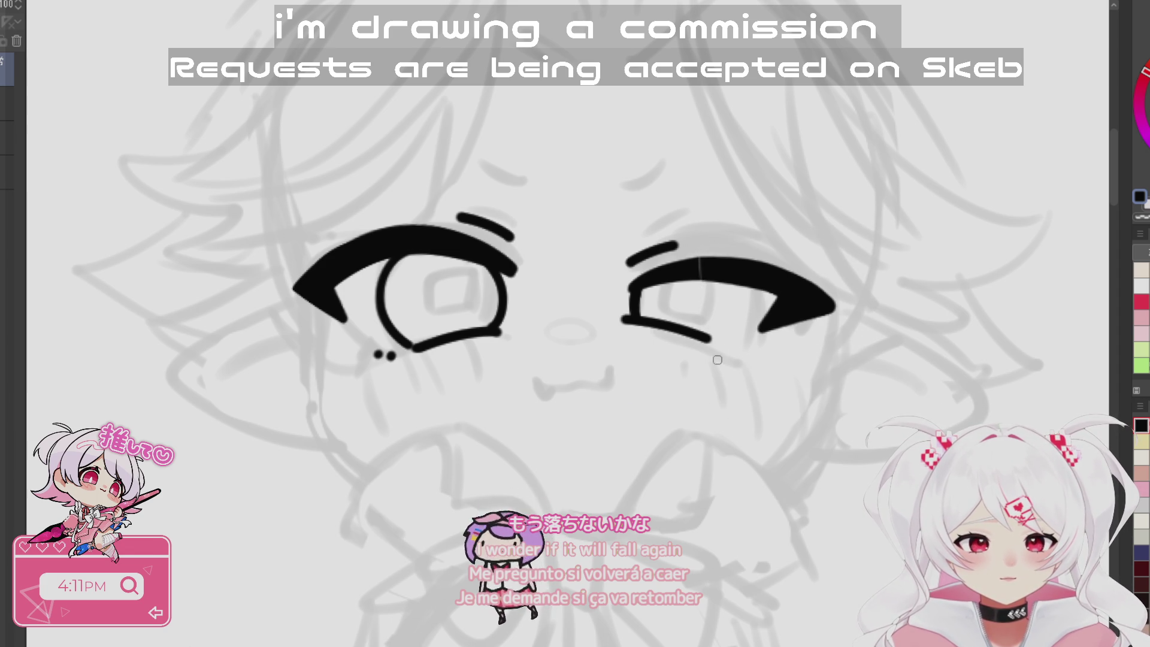
- Draw the second eye's lower lid line and redraw its inner line
key(minus)
key(minus)
scroll(612, 204, up, 5)
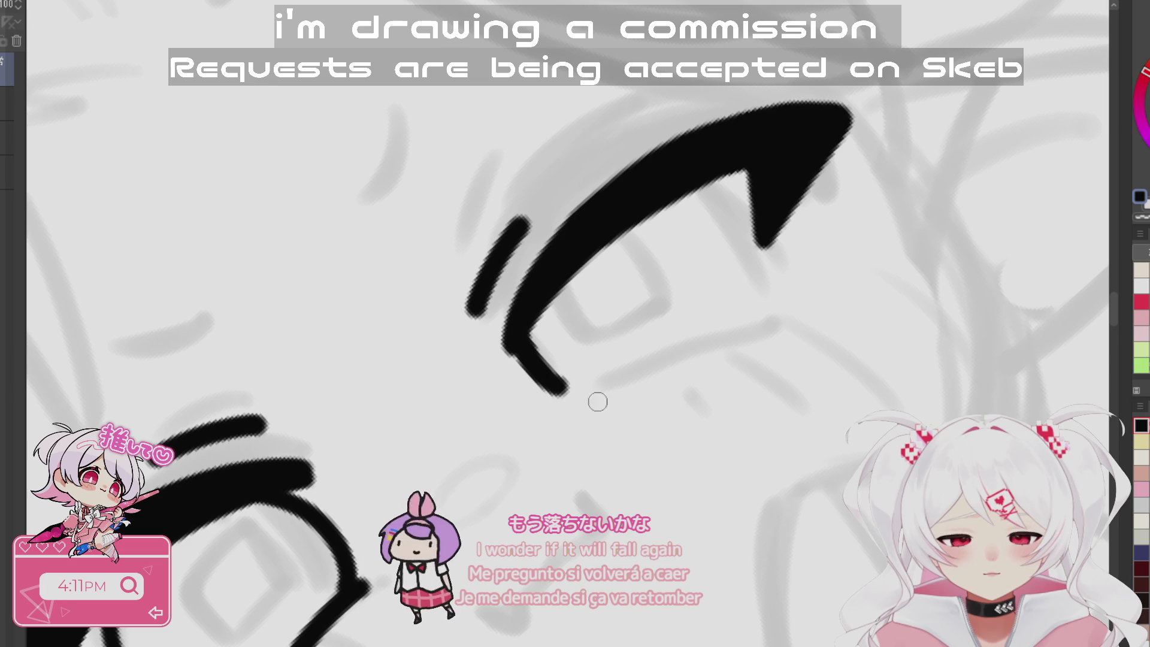
drag(564, 398, 759, 332)
drag(696, 190, 743, 329)
key(ctrl+at)
key(ctrl+z)
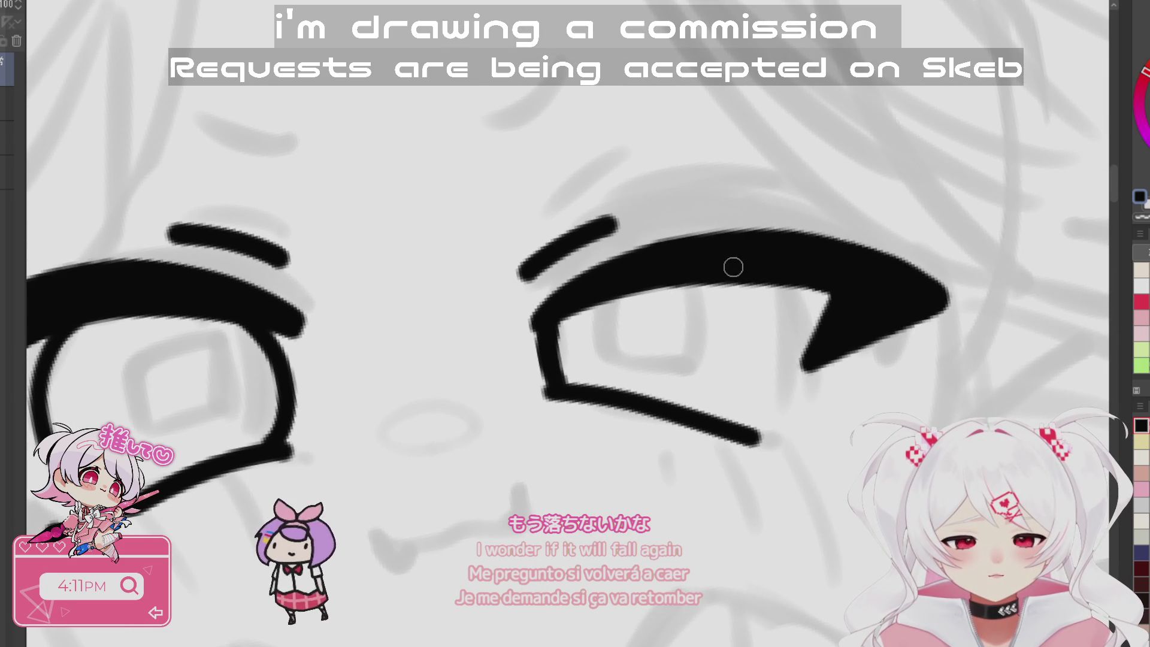
drag(767, 281, 715, 419)
key(ctrl+minus)
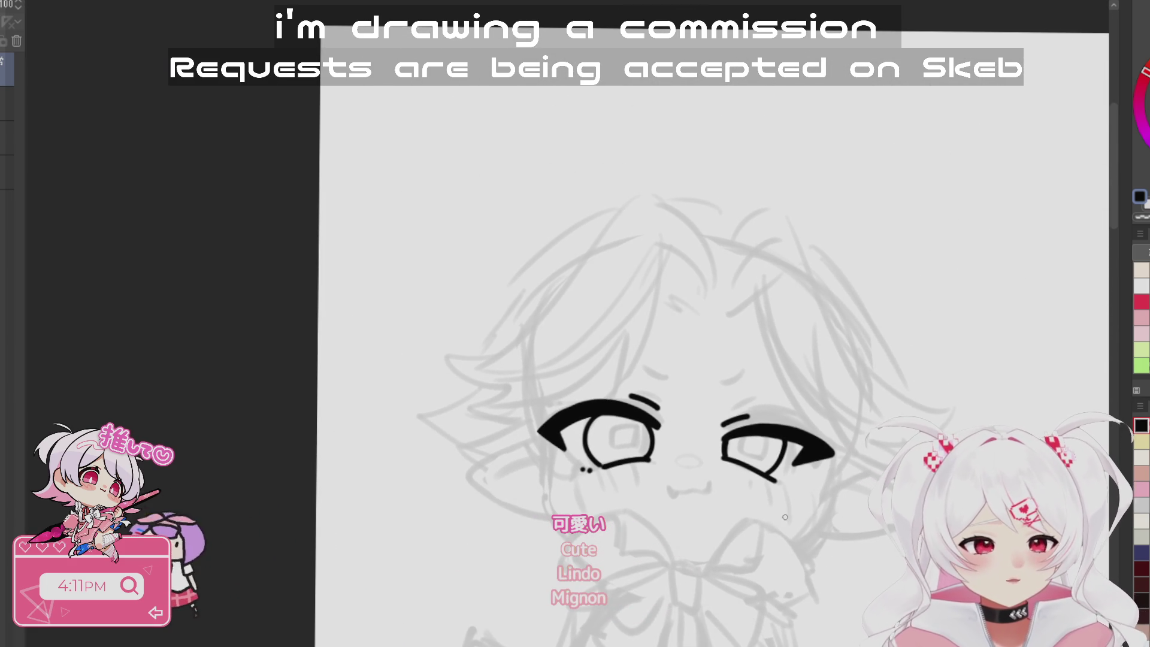
- Add a short line down from the upper eyelid and reframe the view on the whole face
key(minus)
scroll(718, 383, up, 5)
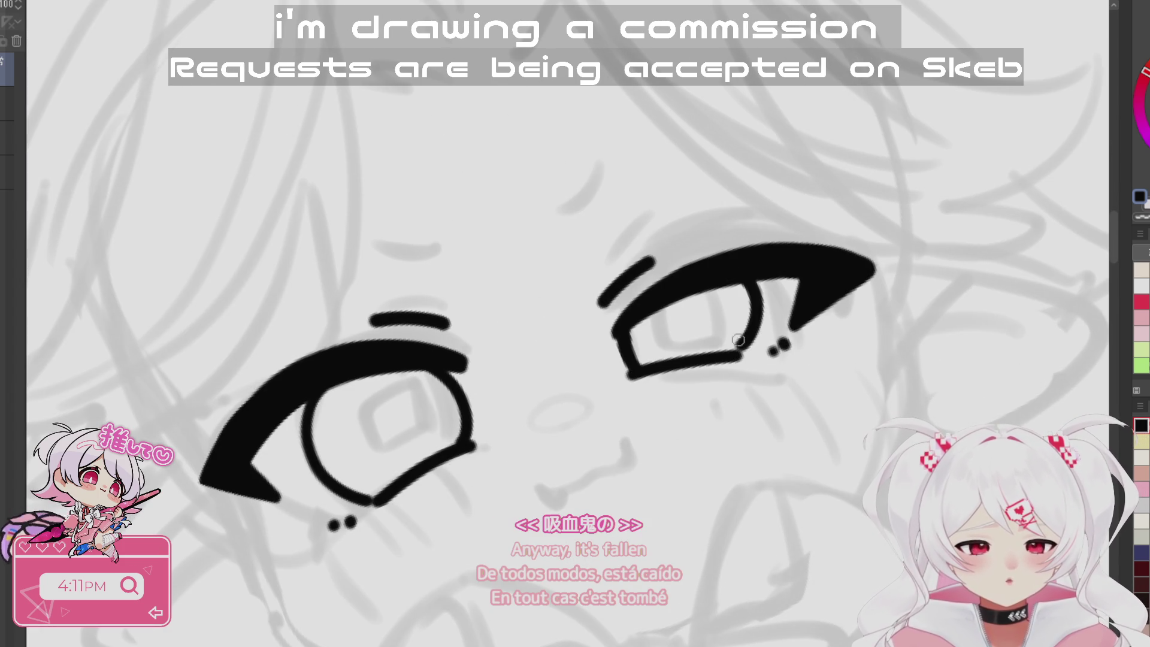
drag(765, 274, 773, 301)
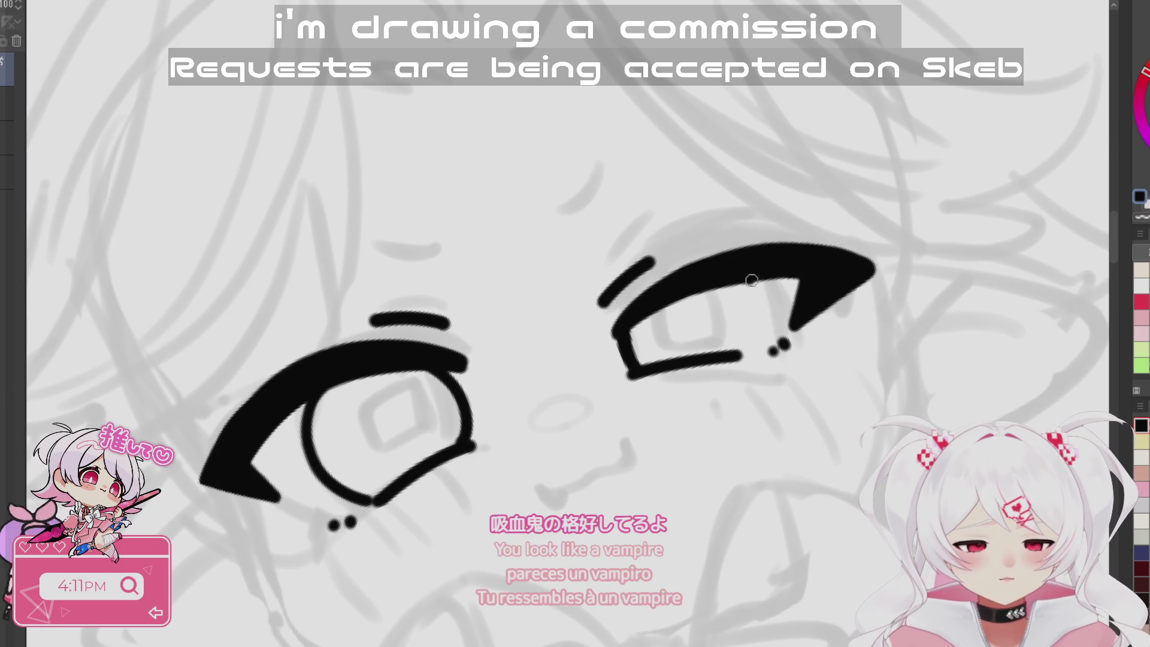
scroll(753, 345, down, 5)
key(minus)
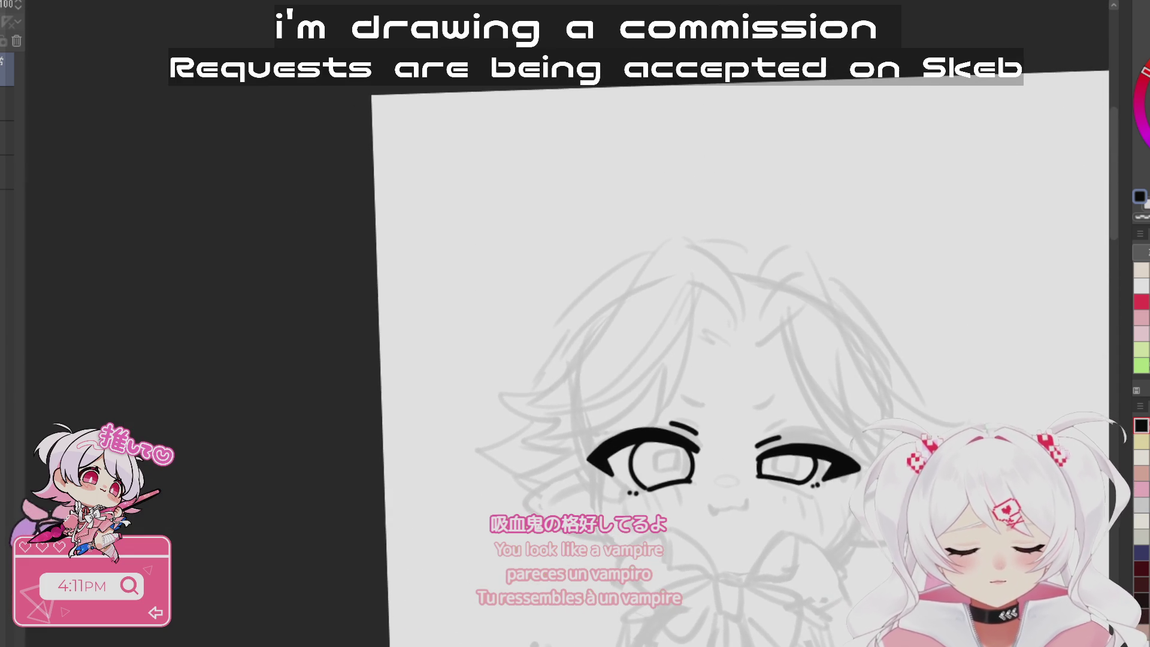
mouse_move(719, 461)
mouse_down()
mouse_move(413, 461)
mouse_move(452, 330)
mouse_move(554, 303)
mouse_up()
drag(826, 419, 837, 449)
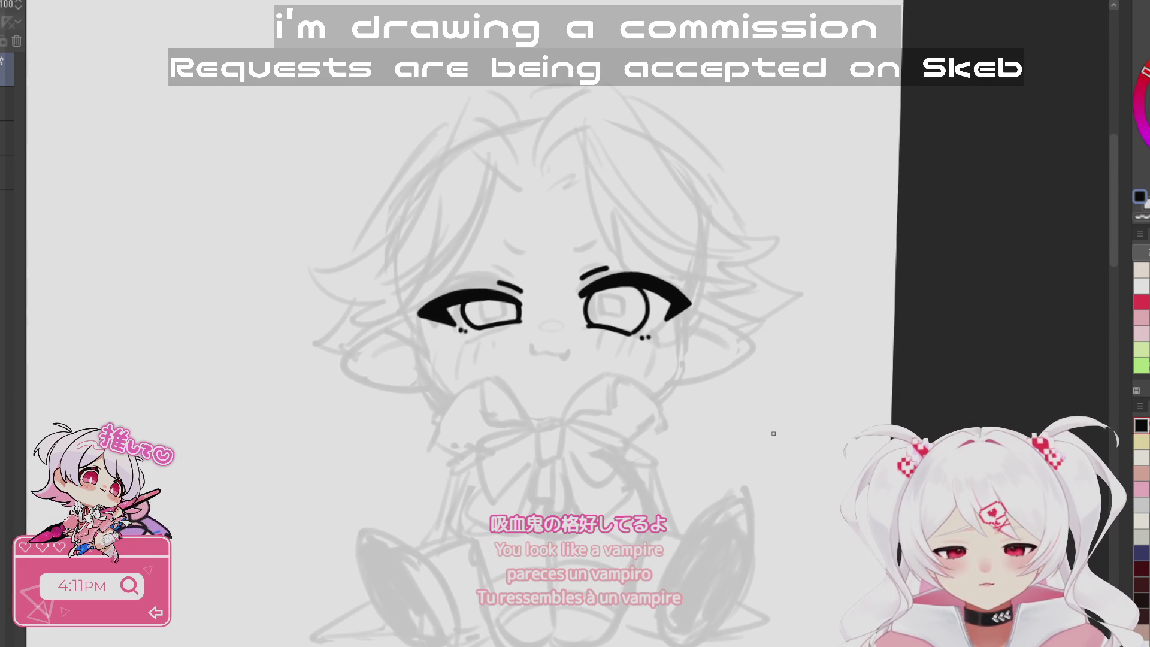
- Lasso the left eye, shift it slightly left and down with Free Transform, and begin a brow stroke
drag(440, 249, 526, 339)
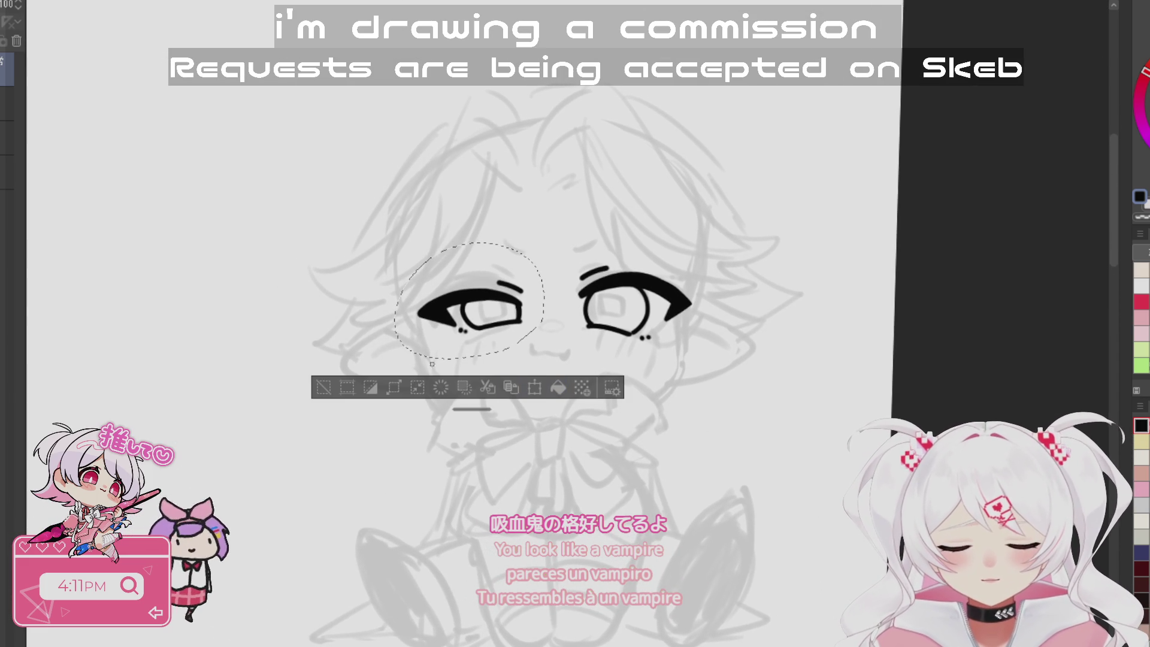
key(ctrl+t)
drag(377, 360, 521, 349)
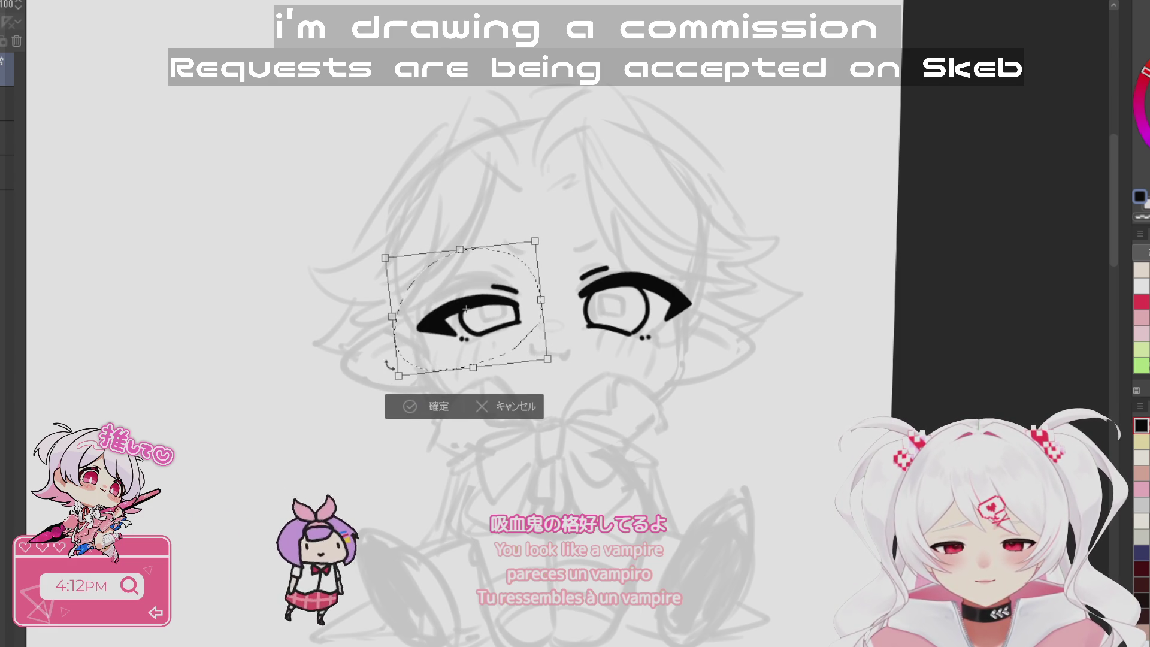
mouse_move(390, 364)
mouse_down()
mouse_move(401, 367)
mouse_move(393, 381)
mouse_up()
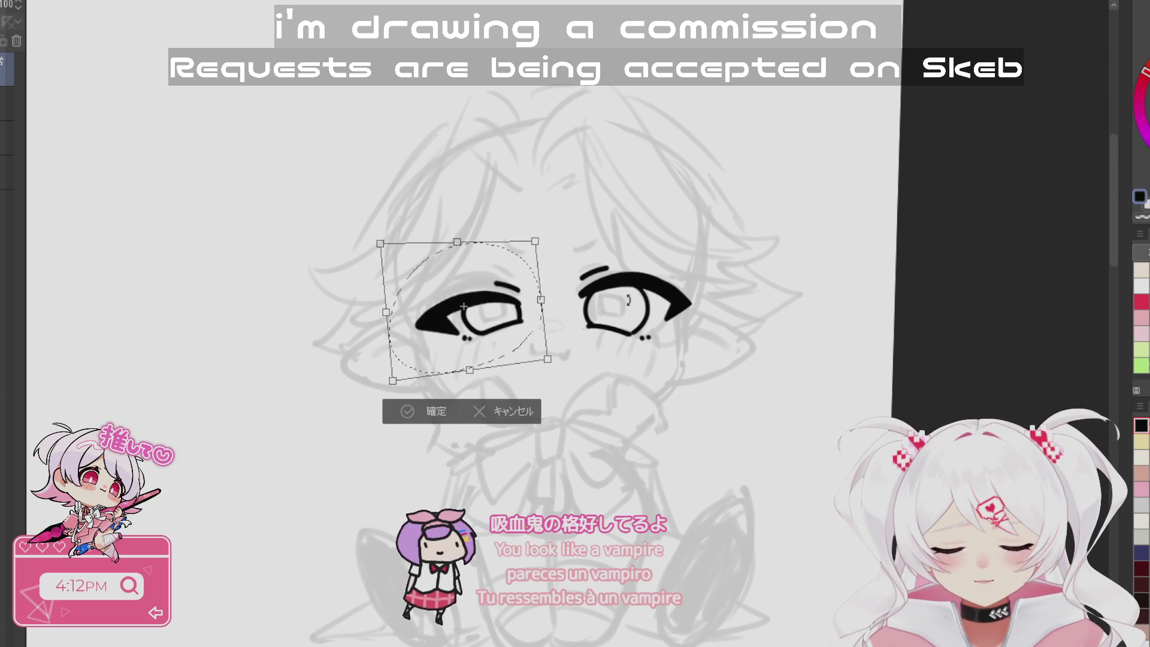
drag(523, 343, 523, 347)
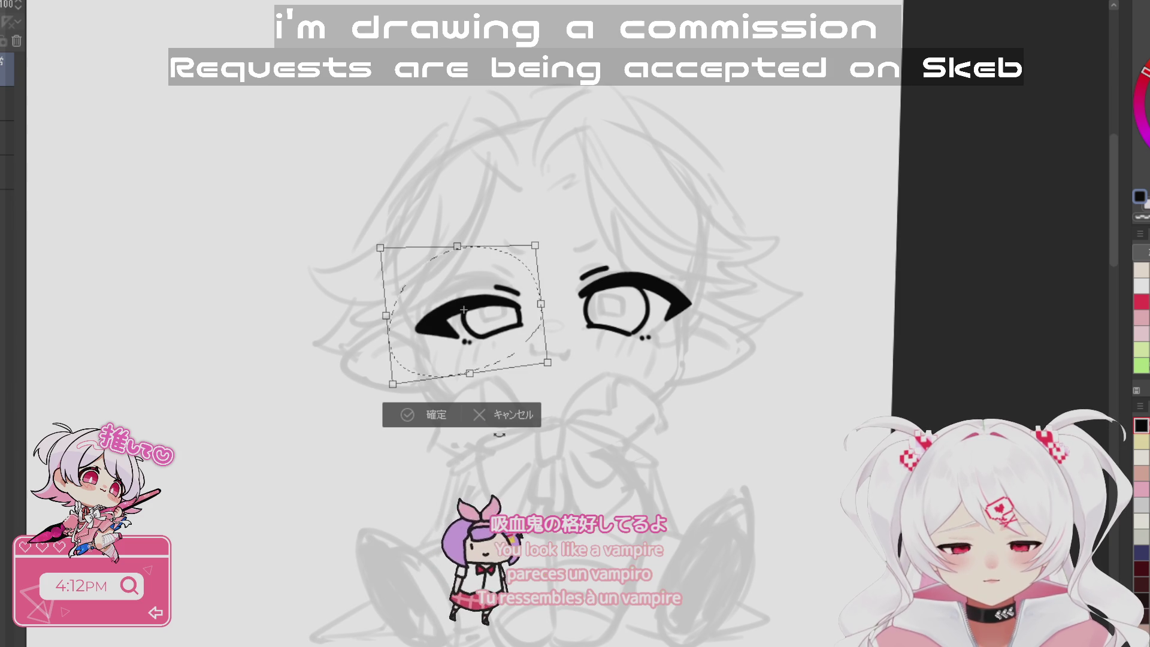
click(529, 417)
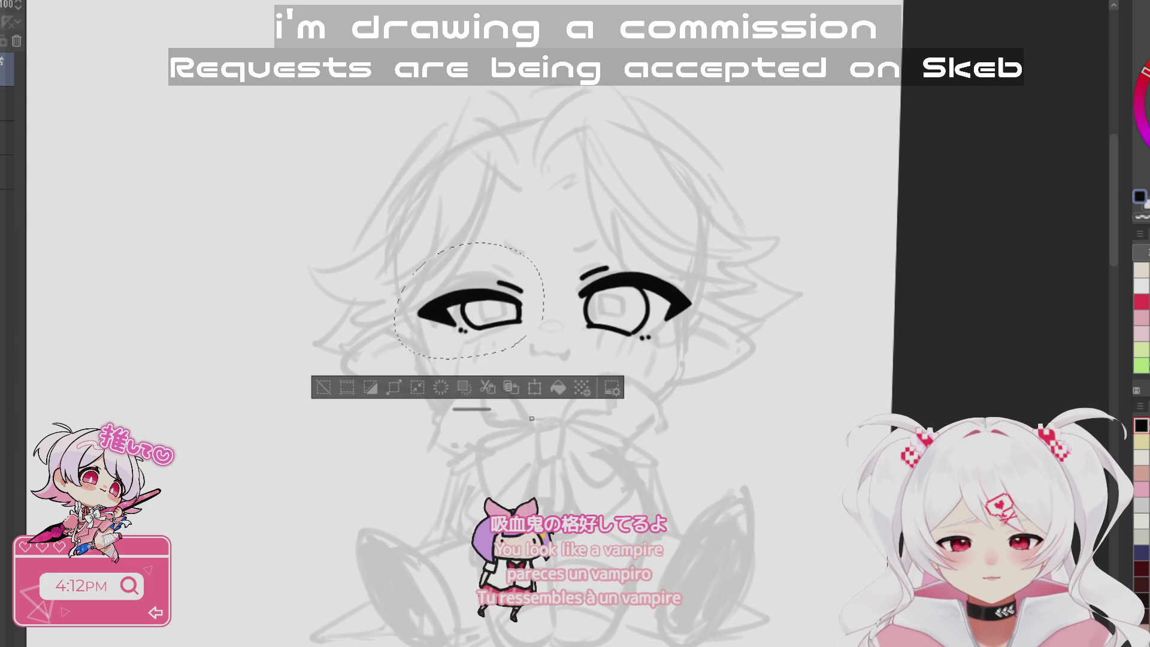
click(393, 388)
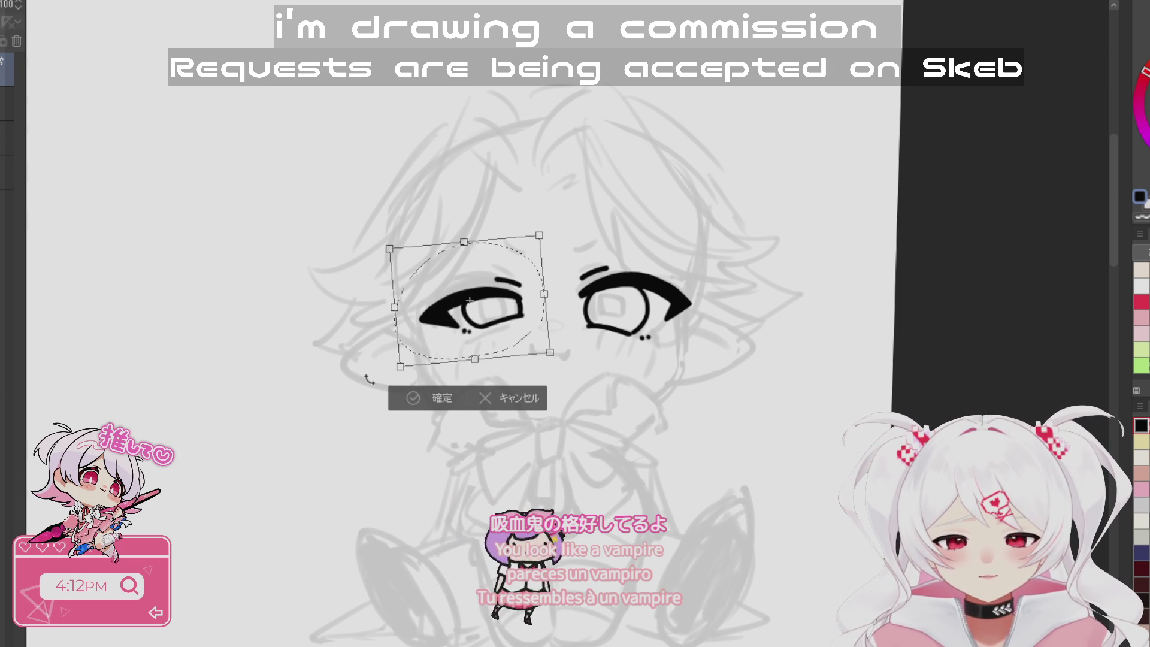
drag(513, 335, 512, 342)
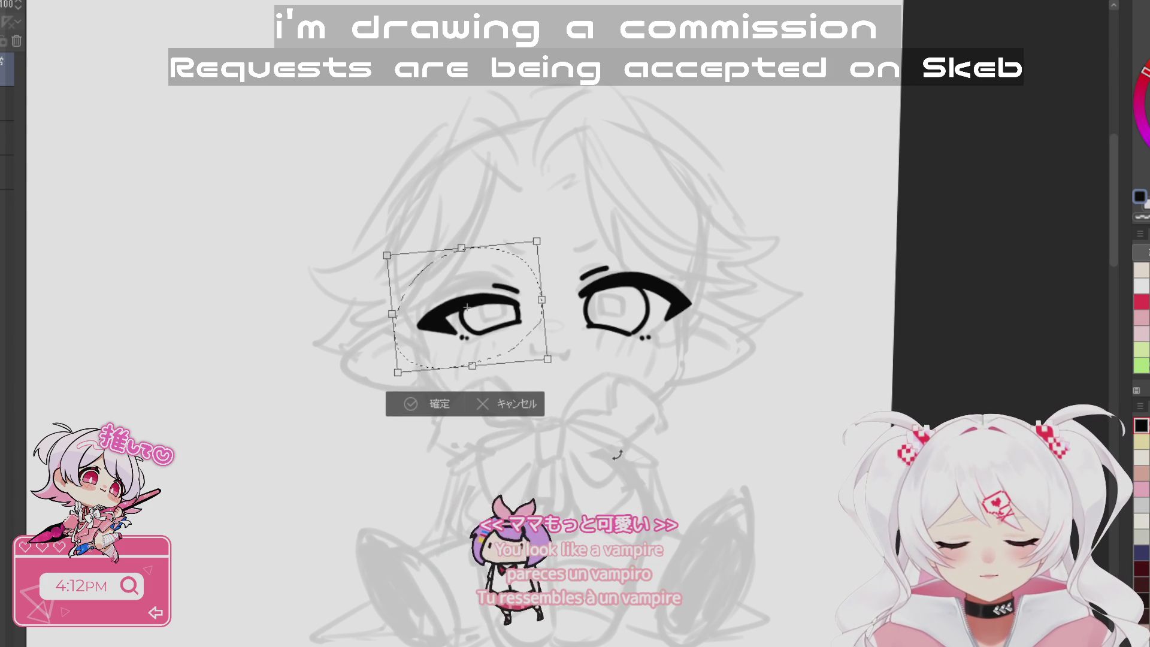
click(423, 402)
click(322, 399)
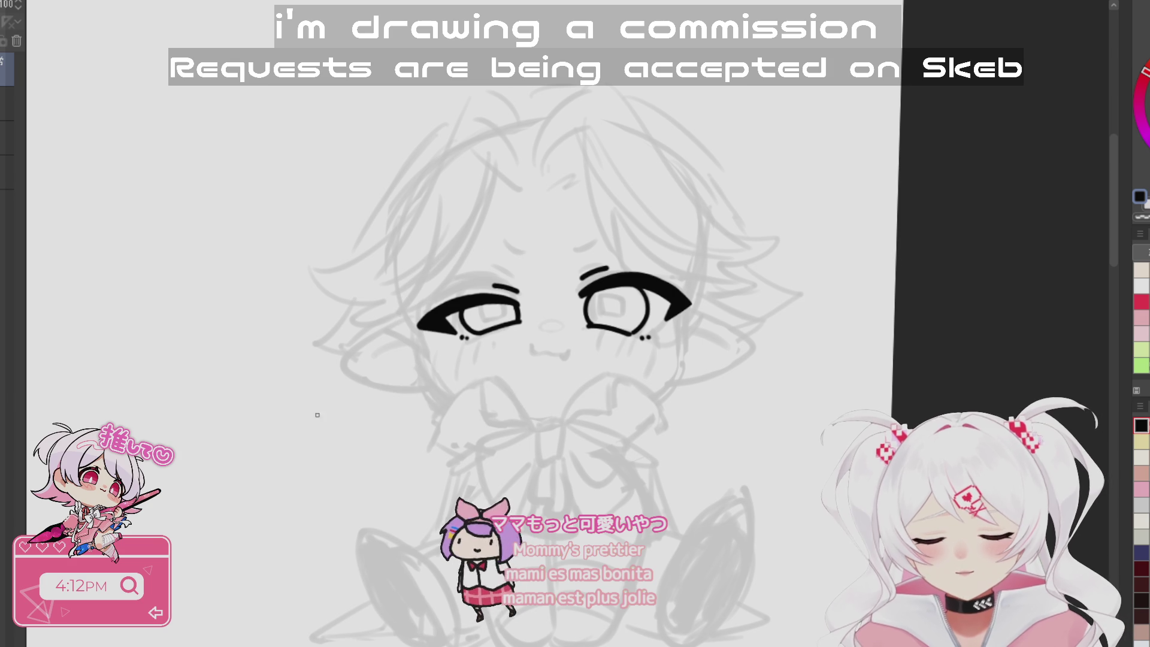
drag(503, 247, 529, 258)
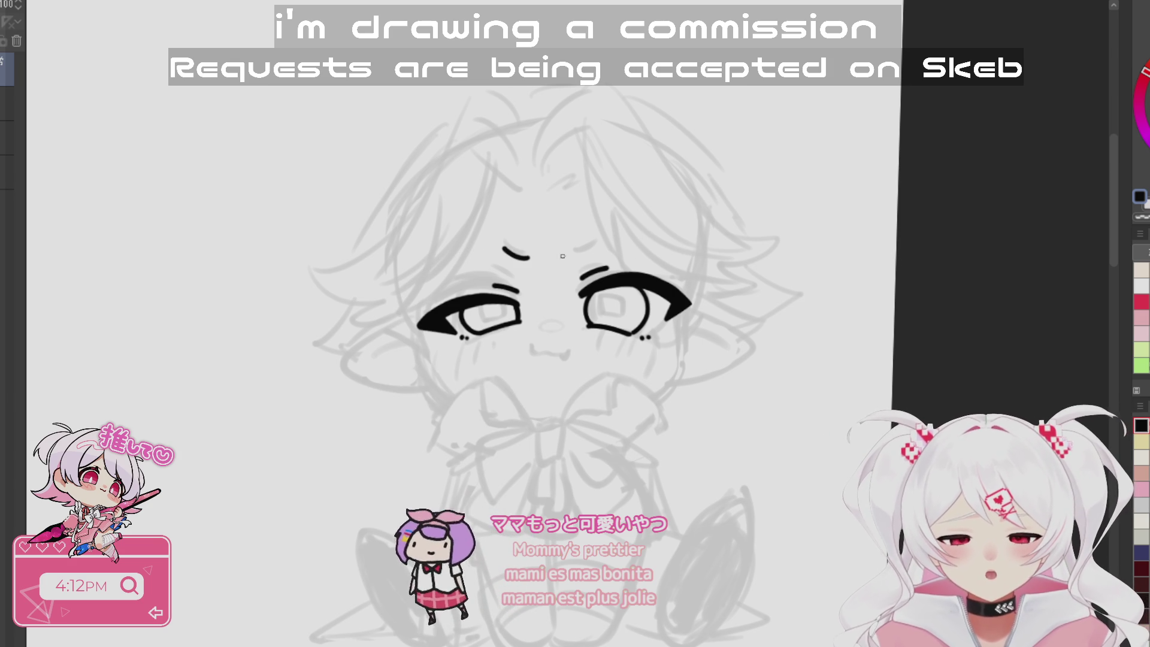
- Draw frowning brow strokes above both eyes, discarding a trial mouth stroke
key(ctrl+z)
mouse_move(509, 254)
mouse_down()
mouse_move(530, 264)
mouse_move(592, 250)
mouse_up()
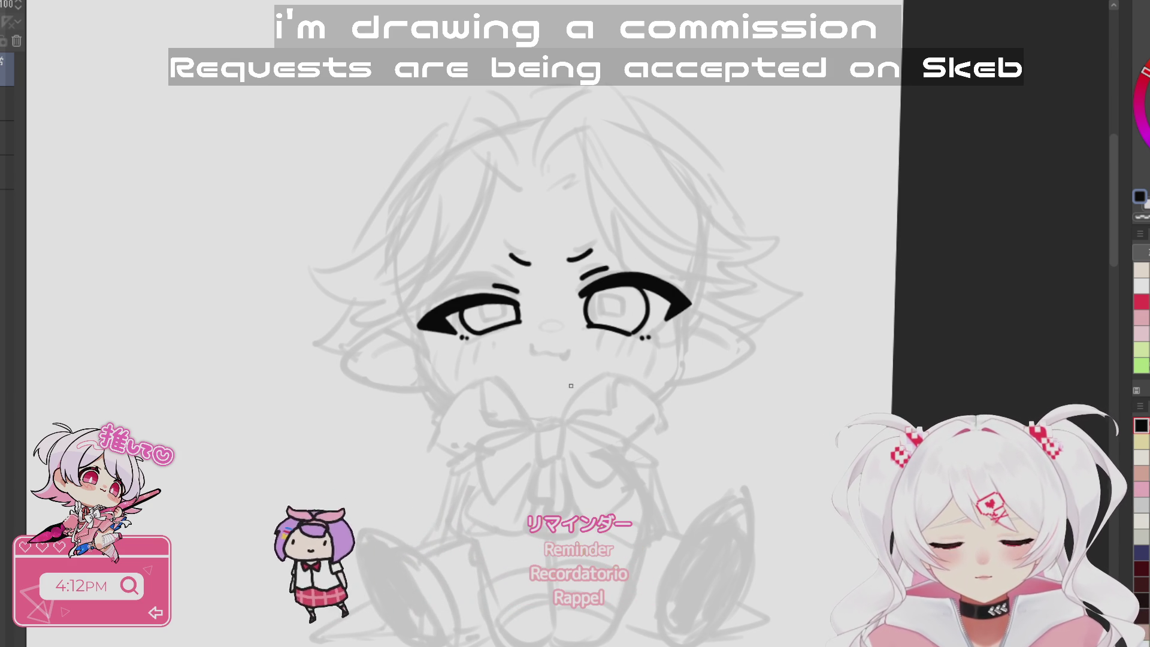
drag(530, 346, 554, 355)
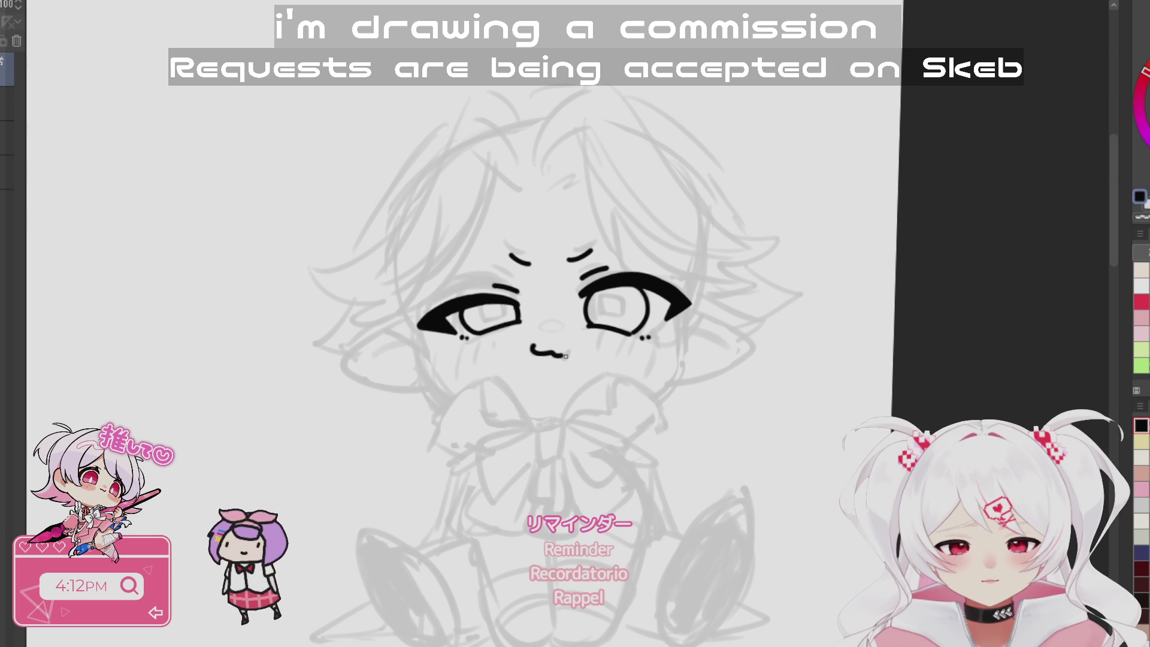
key(ctrl+z)
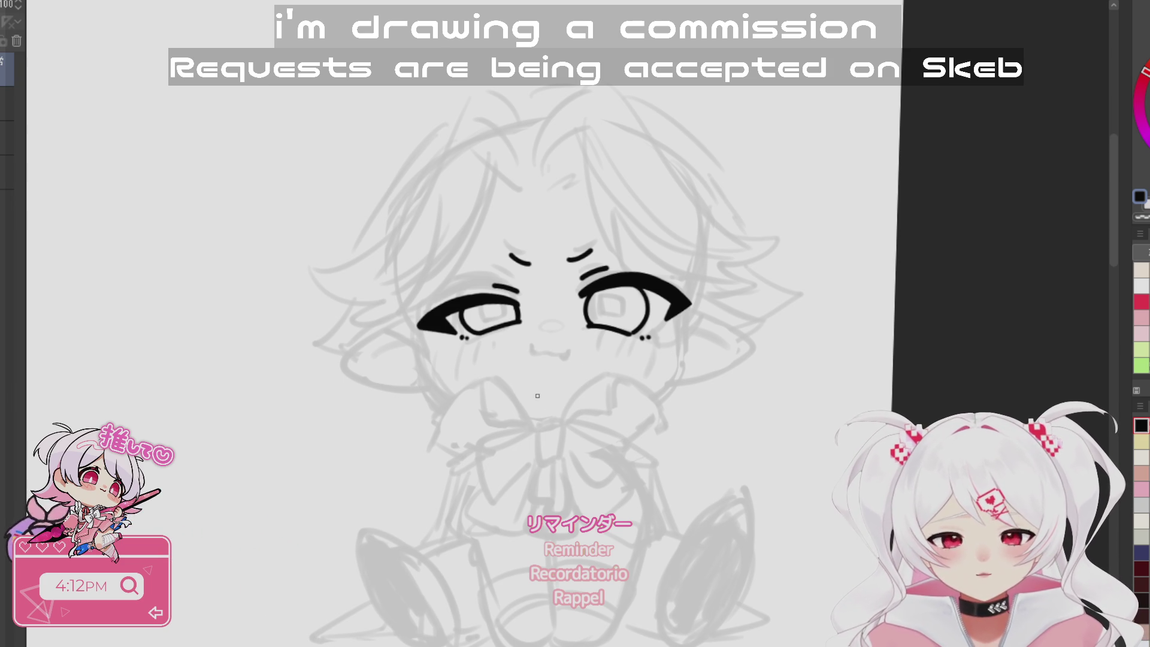
drag(584, 387, 628, 402)
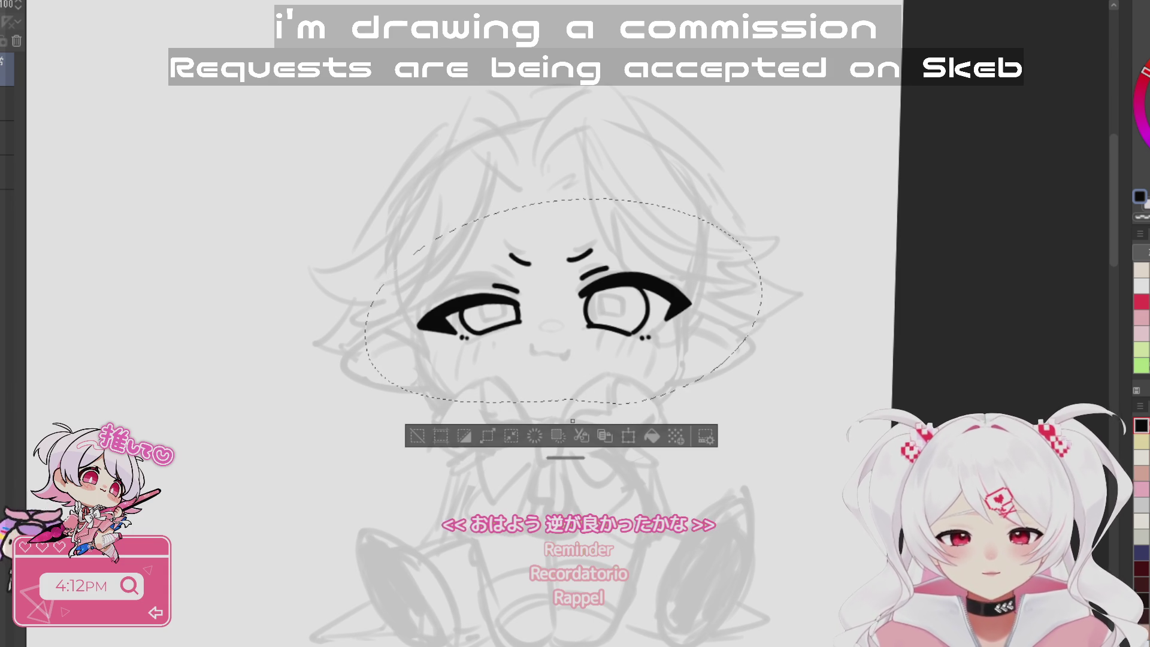
- Tilt the selected eyes and brows about 10° counter-clockwise and shift them slightly left and down
key(ctrl+t)
key(ctrl+shift+h)
mouse_move(385, 521)
mouse_down()
mouse_move(599, 539)
mouse_move(808, 479)
mouse_move(891, 388)
mouse_up()
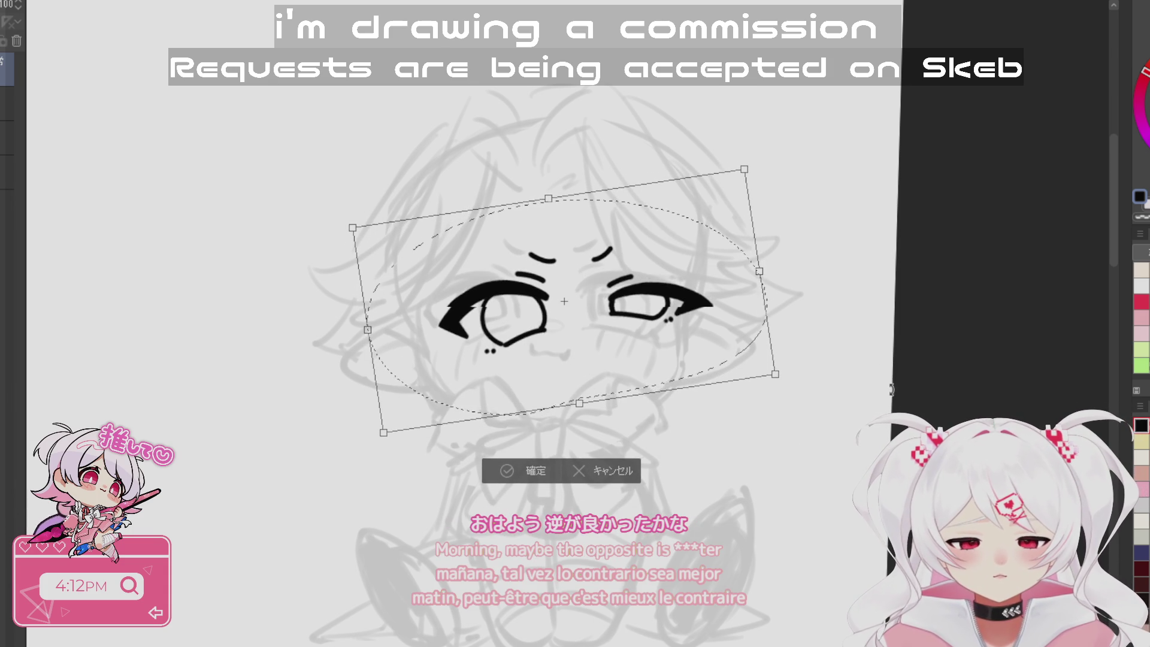
drag(677, 358, 638, 366)
drag(779, 359, 845, 334)
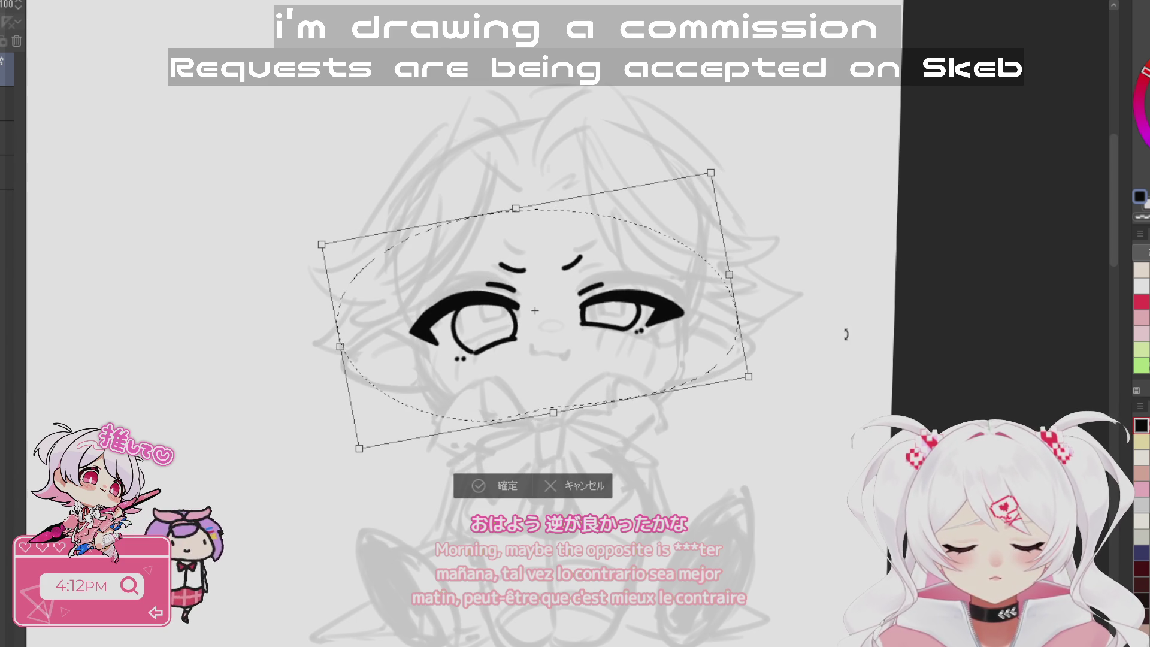
click(482, 487)
click(390, 460)
scroll(539, 372, up, 2)
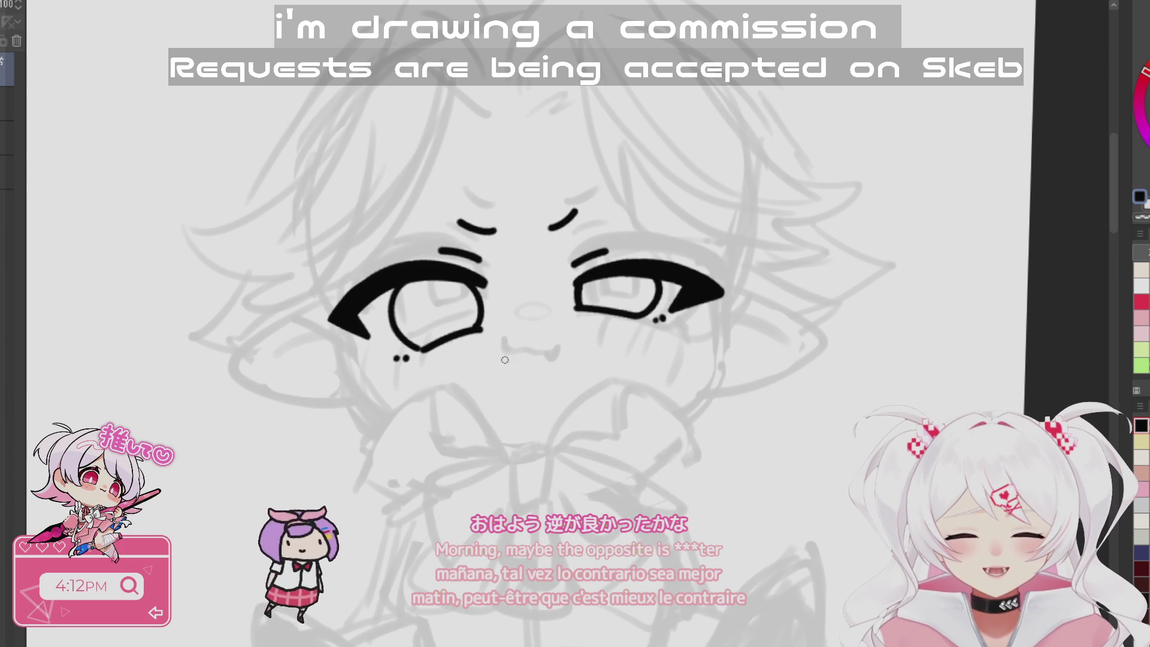
- Lasso the cat-like mouth below the nose and rotate it to a better angle
key(m)
mouse_move(521, 394)
mouse_down()
mouse_move(492, 355)
mouse_move(581, 383)
mouse_move(524, 396)
mouse_up()
key(ctrl+t)
mouse_move(623, 327)
mouse_down()
mouse_move(617, 376)
mouse_move(578, 373)
mouse_up()
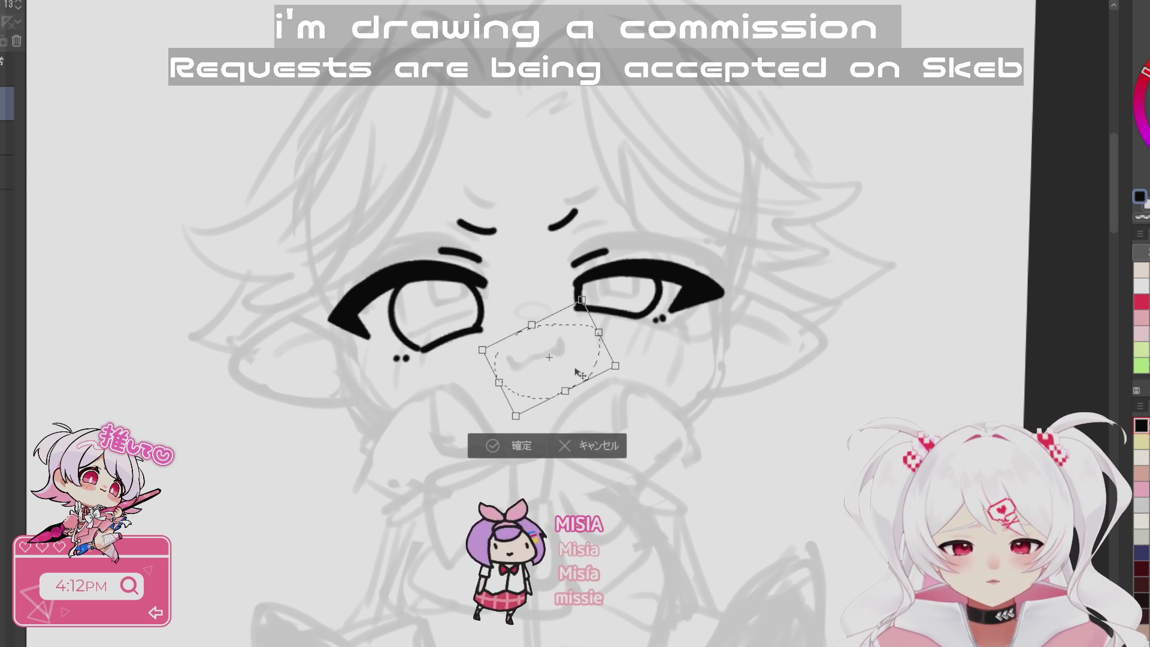
click(513, 445)
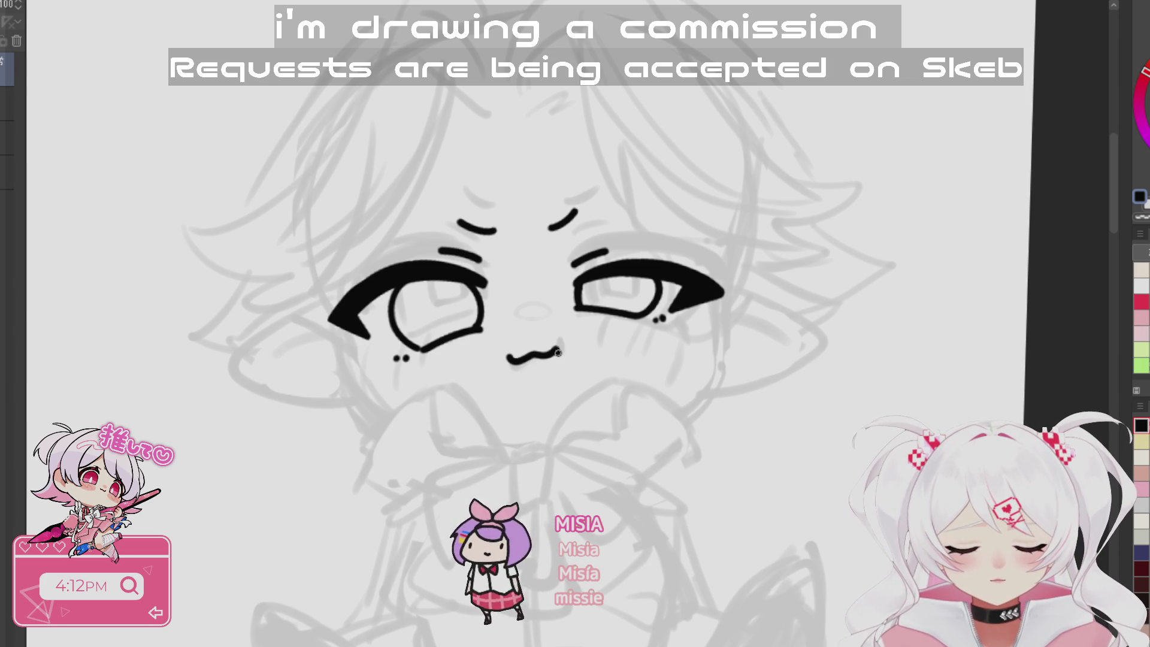
mouse_move(714, 533)
mouse_down()
mouse_move(789, 467)
mouse_move(809, 550)
mouse_move(718, 455)
mouse_up()
scroll(706, 406, down, 3)
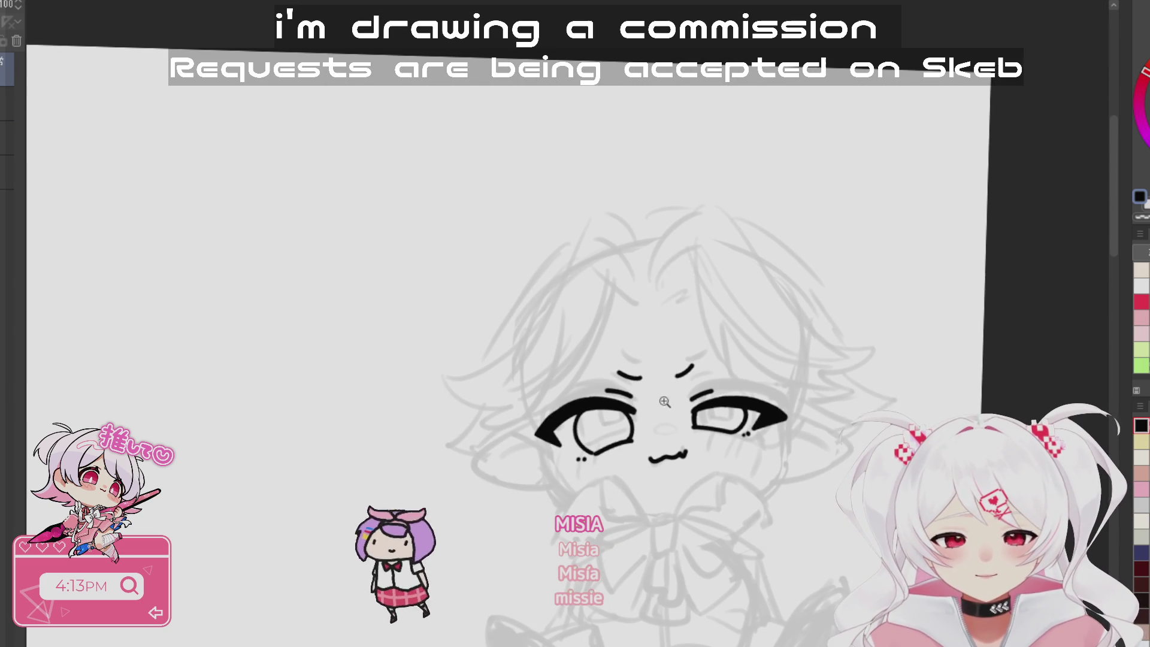
scroll(695, 565, up, 3)
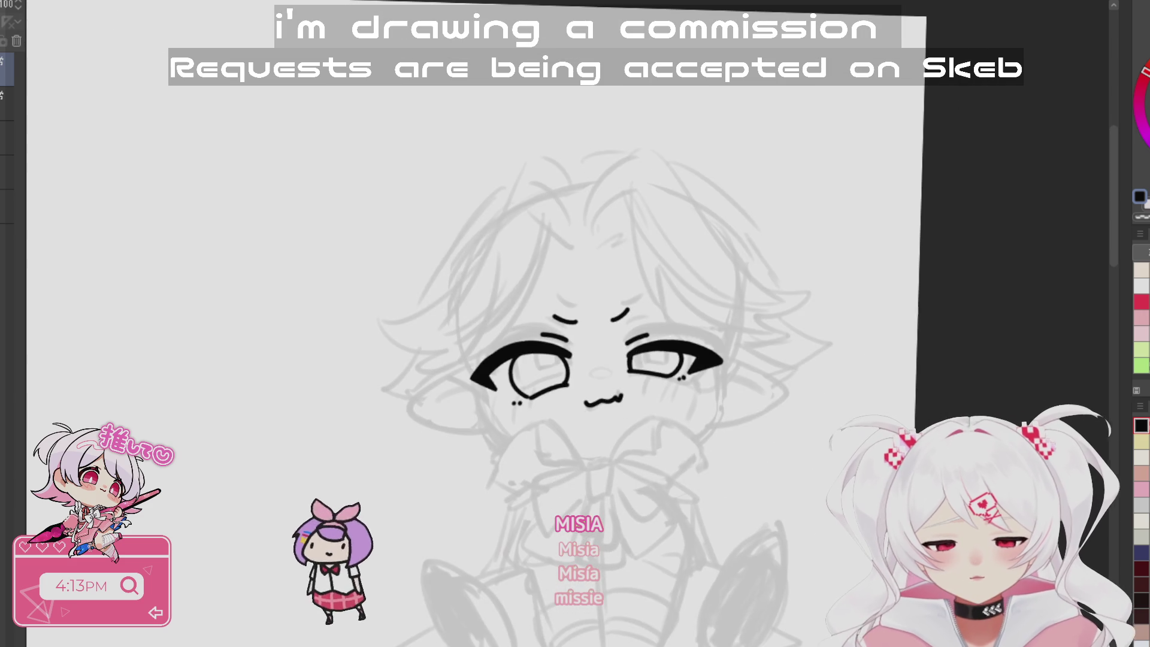
click(7, 103)
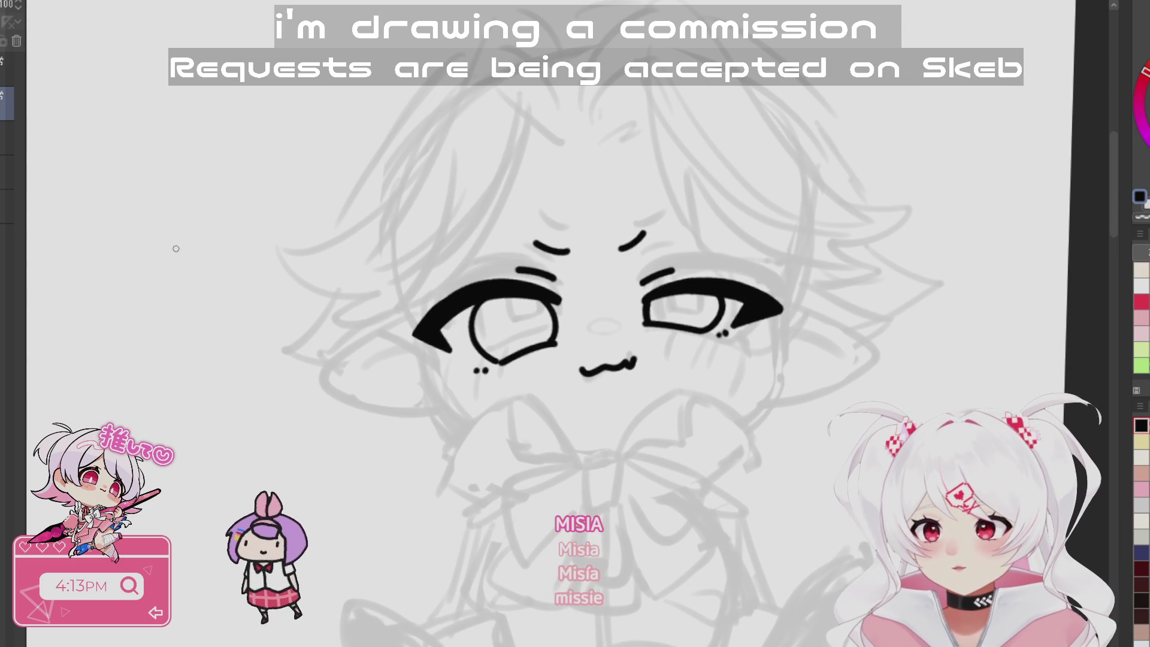
- Add a lash flick at the left eye's outer corner and ink the right ear's lower edge
drag(422, 297, 472, 427)
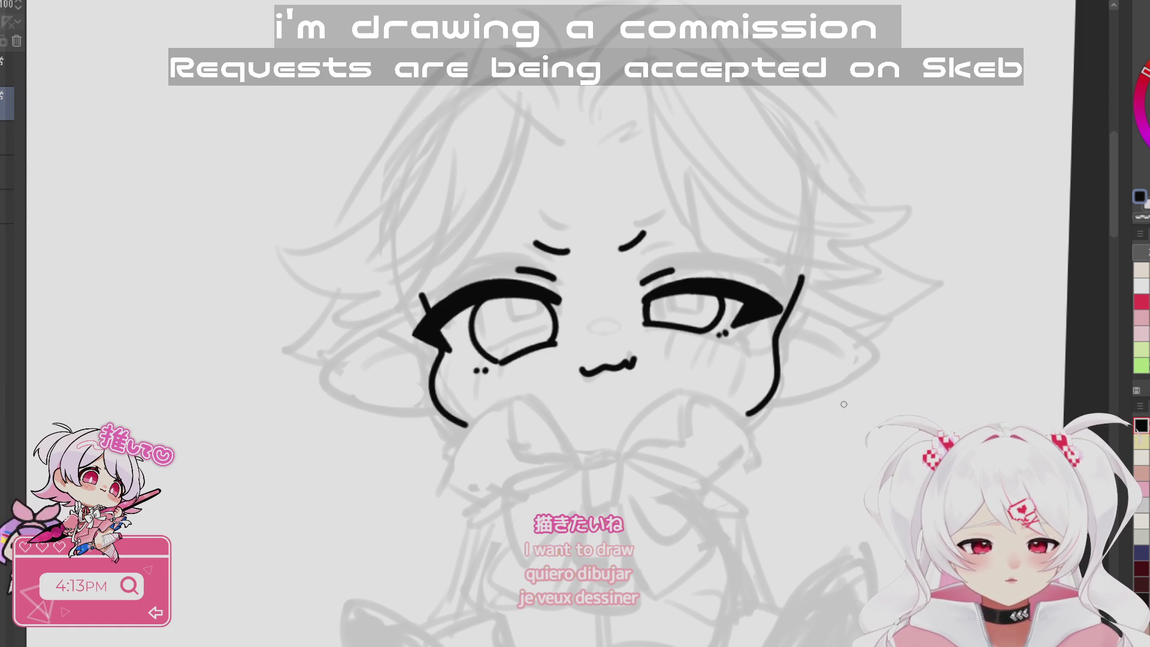
drag(708, 417, 775, 332)
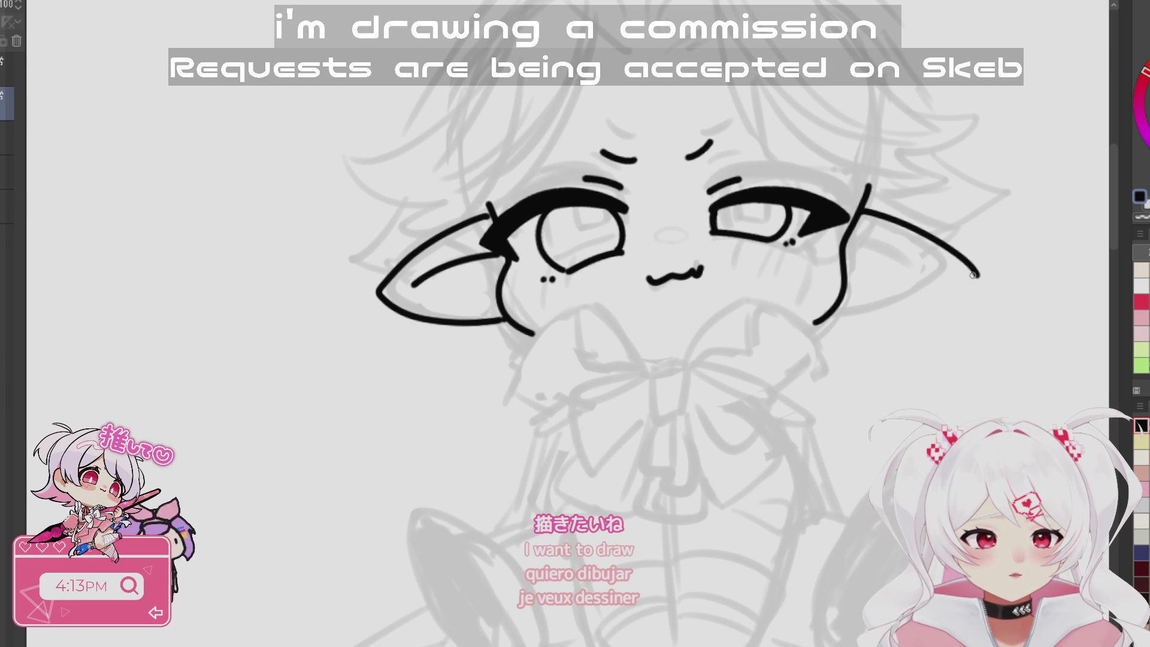
drag(972, 281, 848, 308)
key(ctrl+z)
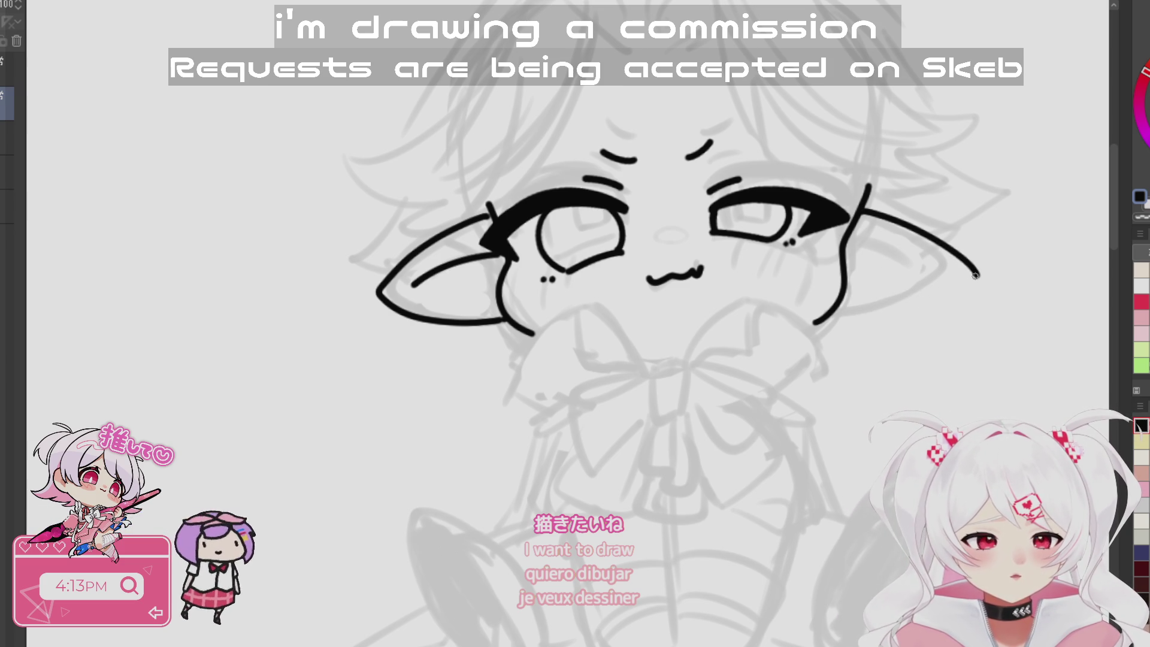
drag(976, 274, 829, 312)
key(ctrl+z)
drag(976, 275, 850, 306)
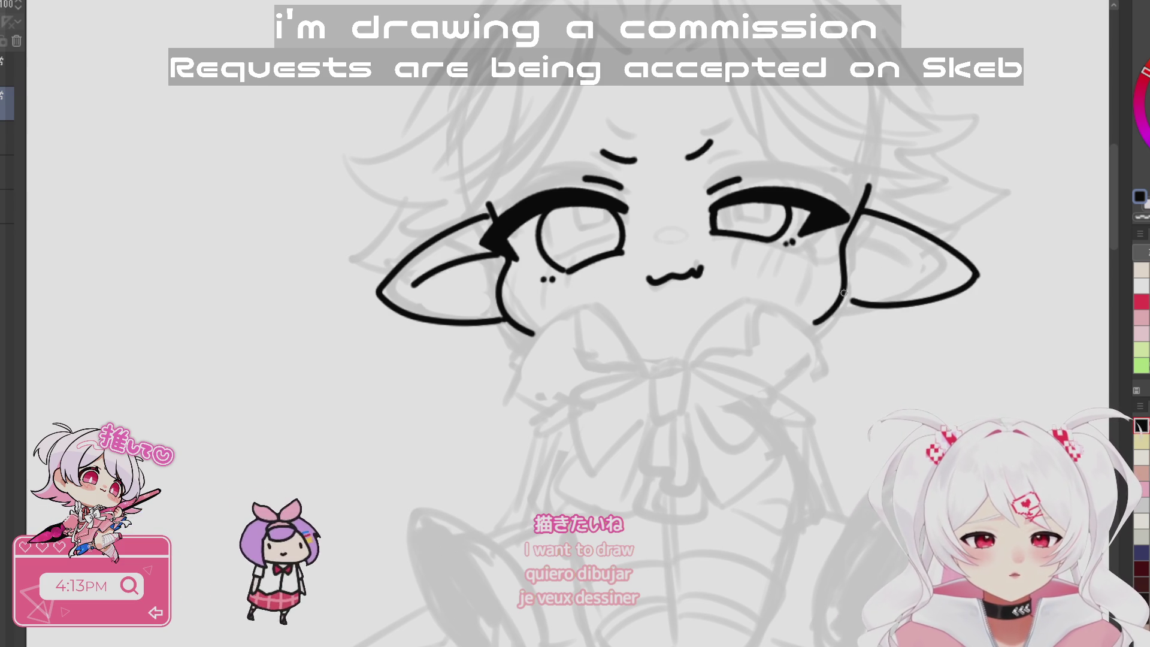
- Redraw the right pointed ear's outline, adjusting its tip further out
drag(885, 347, 747, 416)
key(ctrl+z)
key(ctrl+z)
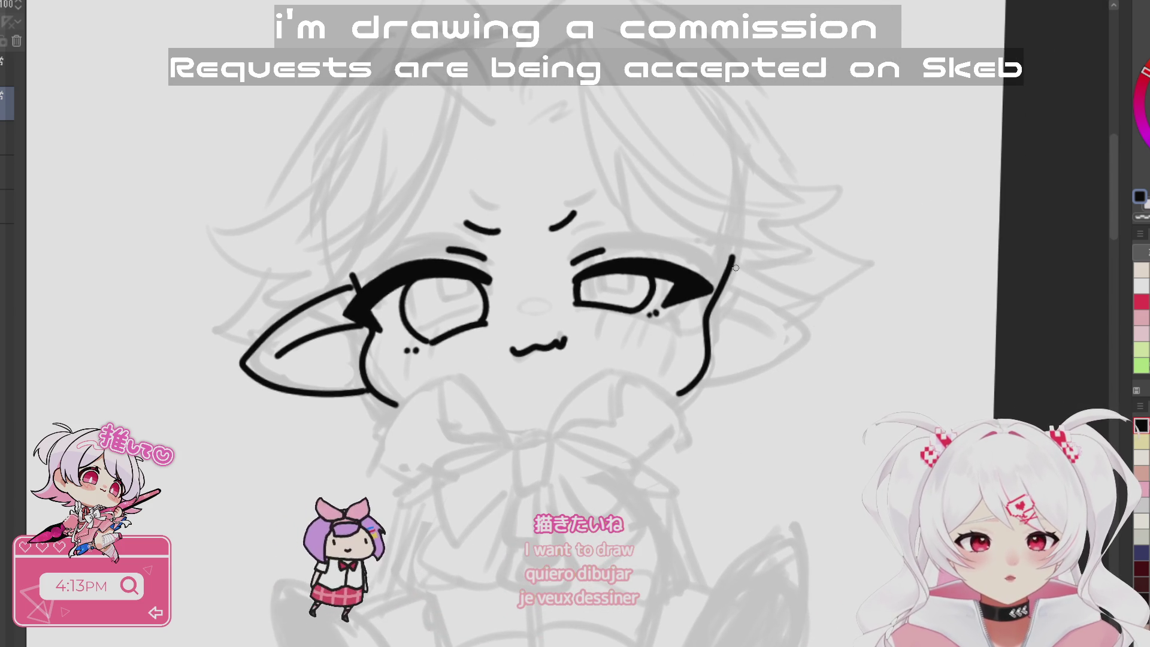
mouse_move(732, 259)
mouse_down()
mouse_move(851, 291)
mouse_move(712, 373)
mouse_up()
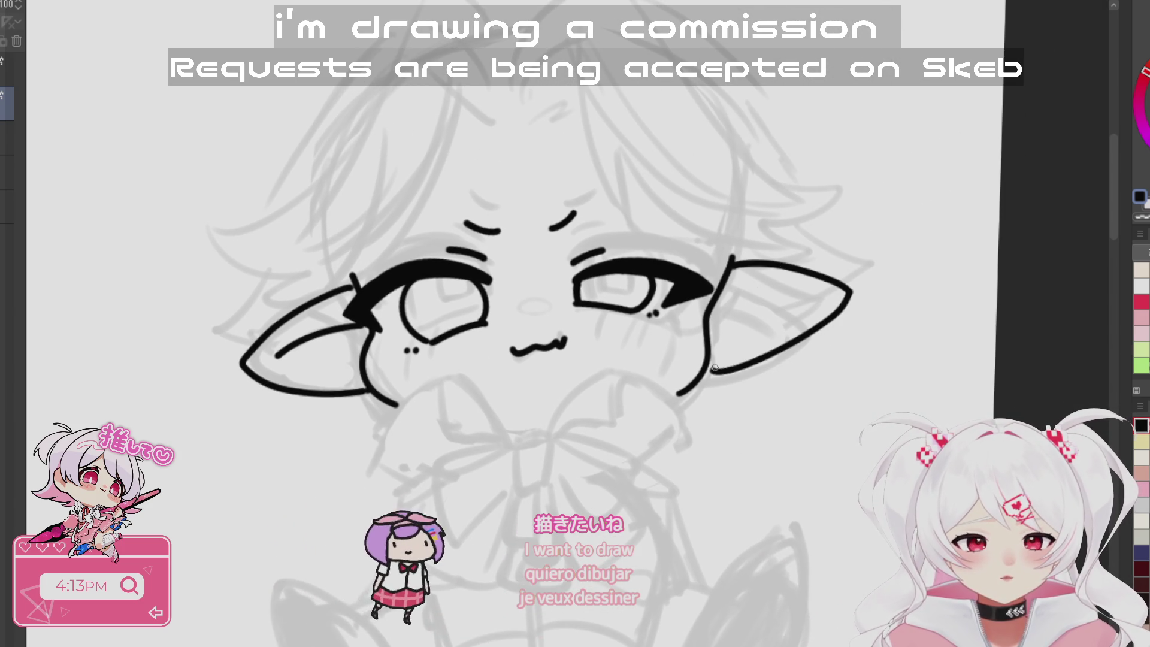
key(ctrl+z)
key(ctrl+z)
mouse_move(730, 259)
mouse_down()
mouse_move(839, 296)
mouse_move(707, 379)
mouse_up()
key(ctrl+z)
key(ctrl+z)
mouse_move(730, 259)
mouse_down()
mouse_move(839, 300)
mouse_move(707, 358)
mouse_up()
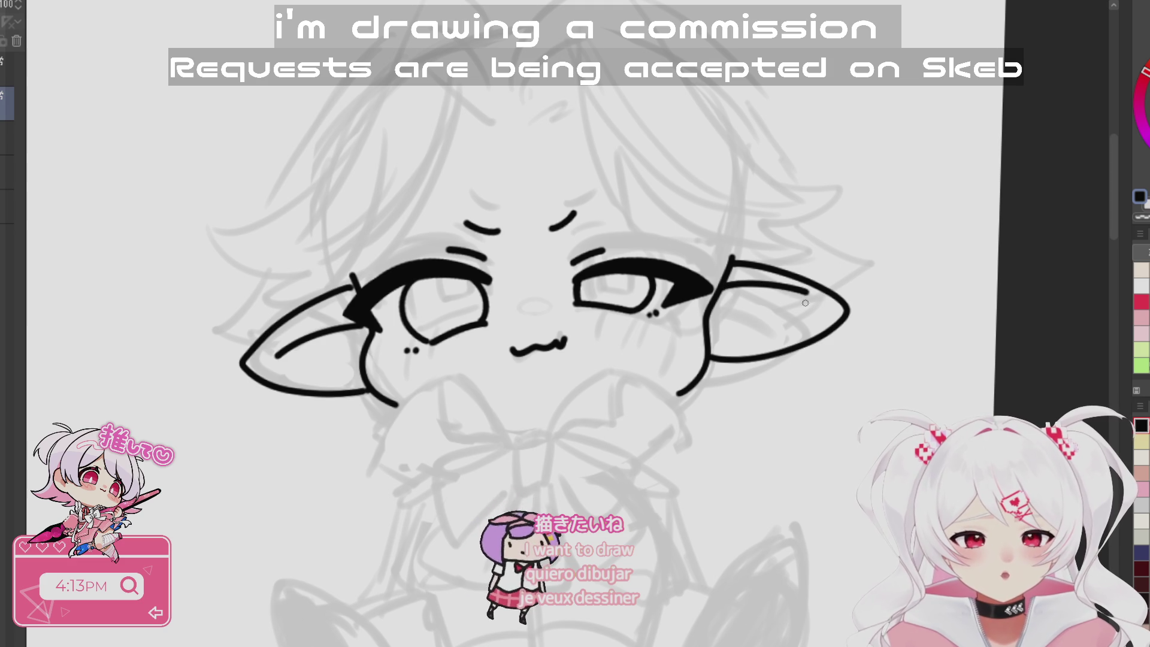
- Ink the bow's left loop with its inner fold and a fold line in the right loop
mouse_move(786, 316)
mouse_down()
mouse_move(721, 580)
mouse_move(728, 342)
mouse_up()
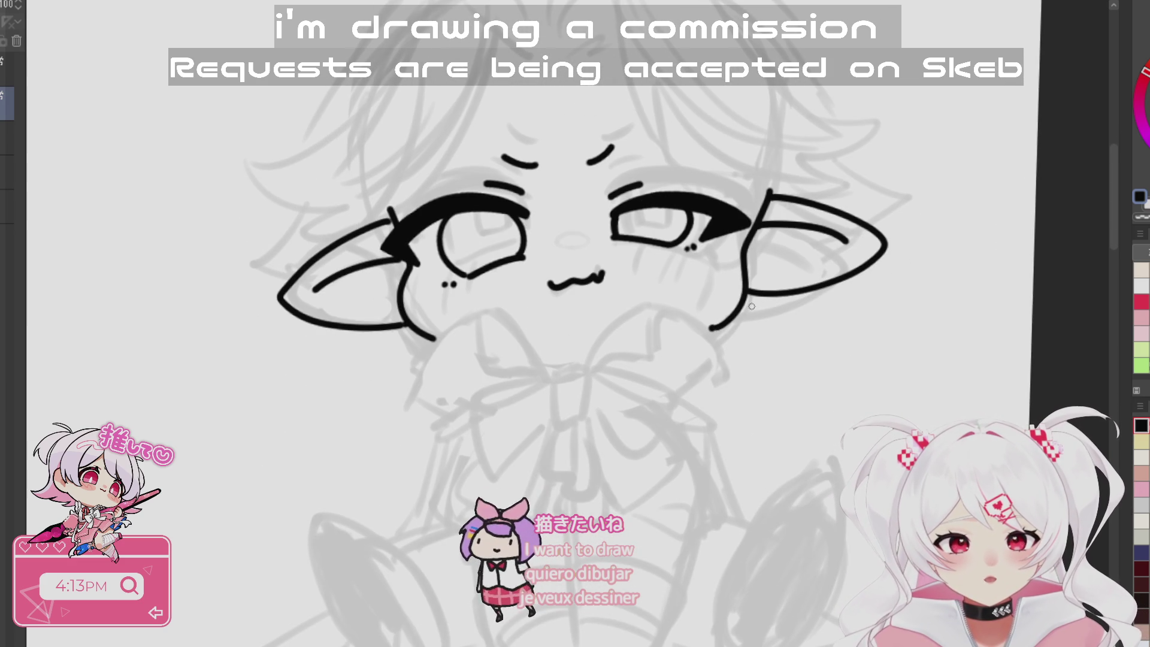
mouse_move(768, 320)
mouse_down()
mouse_move(662, 495)
mouse_move(633, 419)
mouse_move(645, 433)
mouse_up()
mouse_move(593, 364)
mouse_down()
mouse_move(535, 302)
mouse_move(455, 354)
mouse_move(509, 400)
mouse_up()
mouse_move(529, 309)
mouse_down()
mouse_move(530, 325)
mouse_move(568, 355)
mouse_move(685, 296)
mouse_move(778, 343)
mouse_move(710, 384)
mouse_up()
mouse_move(692, 306)
mouse_down()
mouse_move(692, 337)
mouse_move(647, 353)
mouse_move(577, 286)
mouse_move(614, 281)
mouse_up()
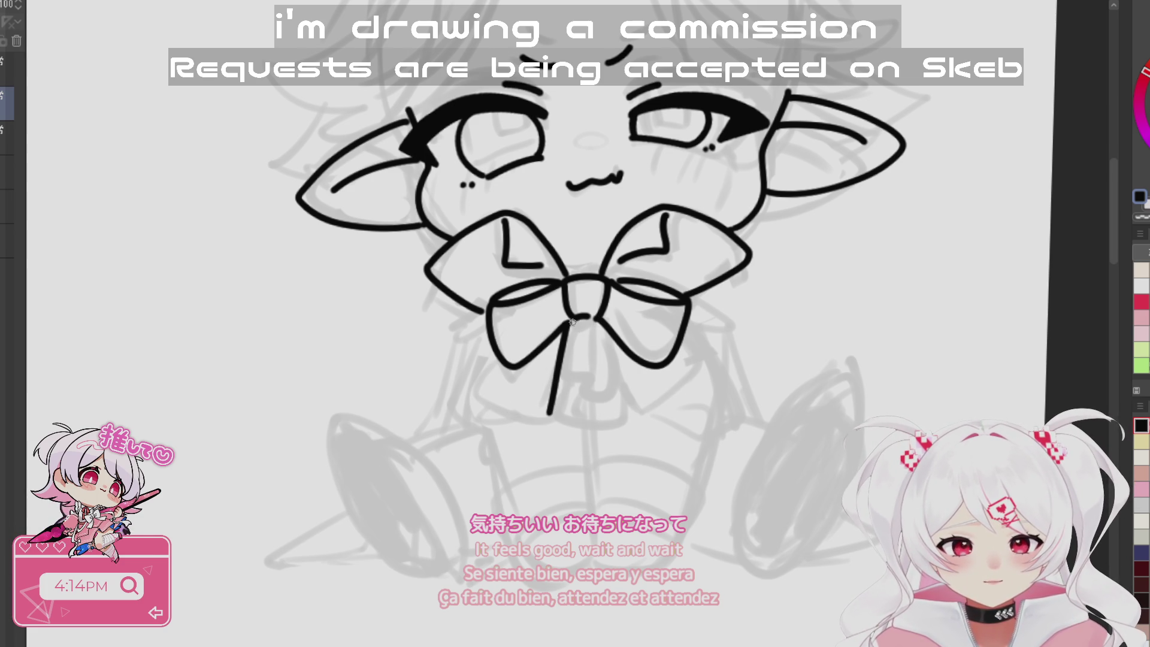
- Ink the bow's lower-left and right lower loops
drag(478, 383, 530, 413)
key(ctrl+z)
drag(498, 352, 568, 411)
mouse_move(595, 317)
mouse_down()
mouse_move(600, 409)
mouse_move(695, 381)
mouse_up()
mouse_move(682, 339)
mouse_down()
mouse_move(692, 379)
mouse_move(780, 469)
mouse_up()
- Draw the bow's lower edge and knot centre line further down
mouse_move(594, 446)
mouse_down()
mouse_move(627, 428)
mouse_move(609, 470)
mouse_up()
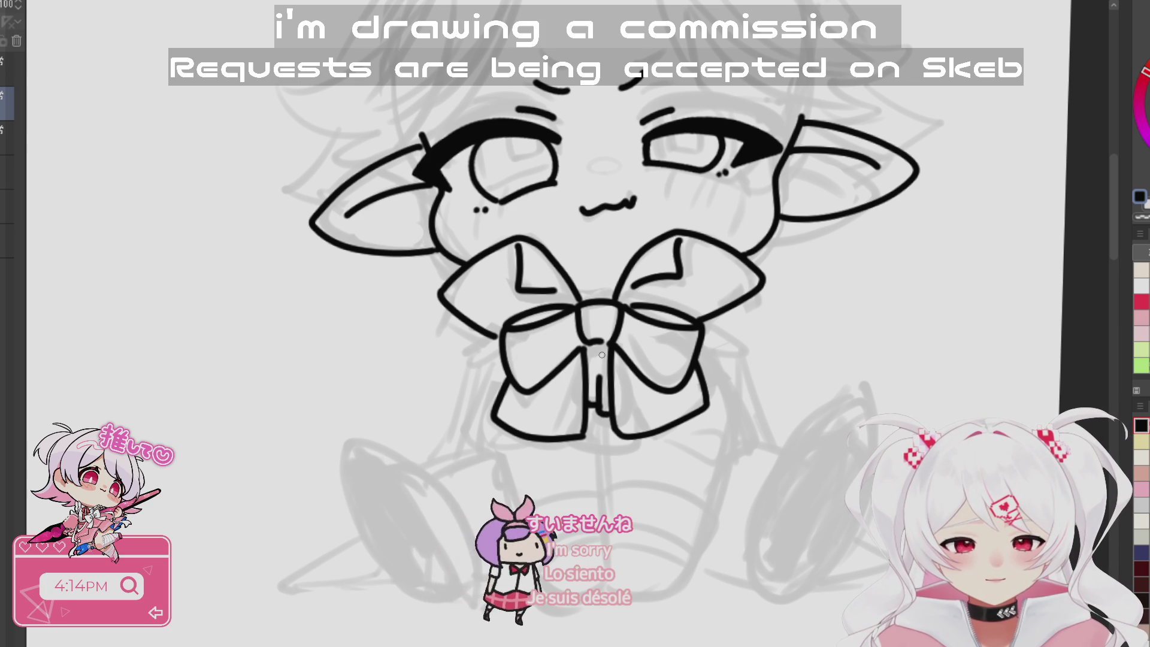
scroll(594, 489, down, 3)
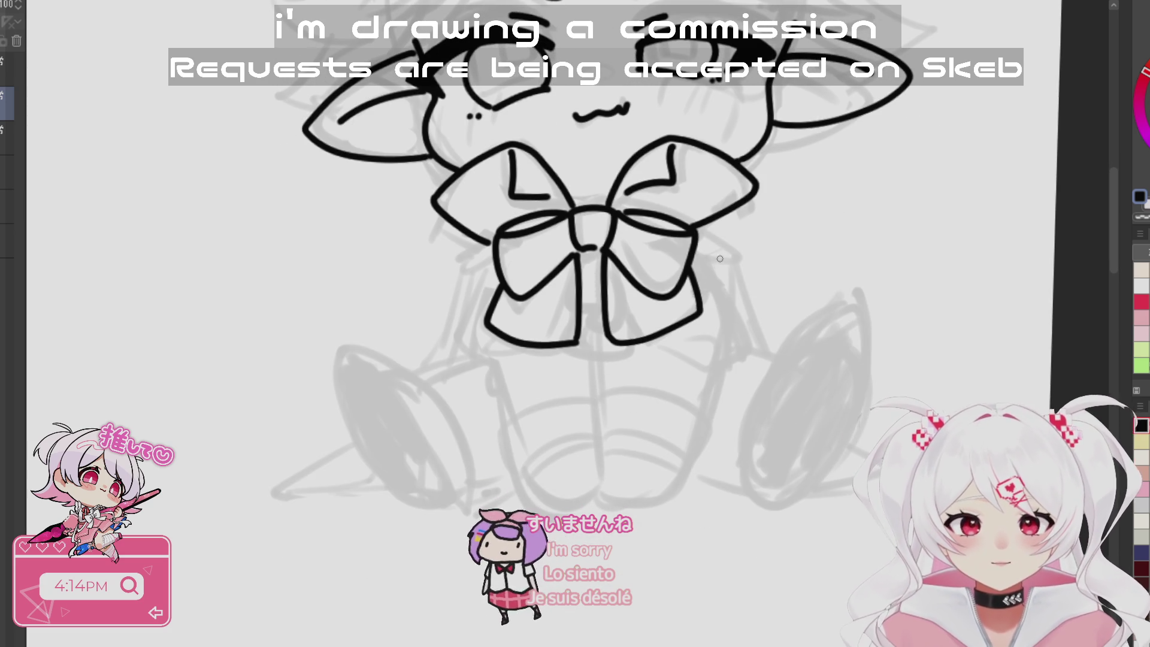
scroll(730, 235, down, 2)
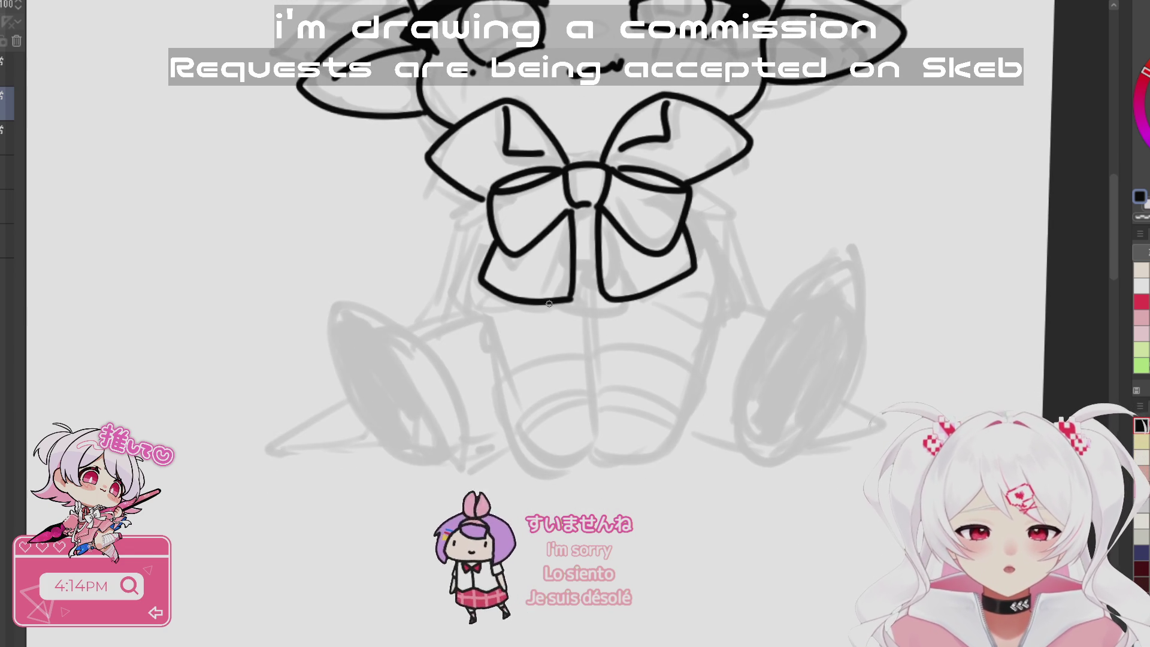
drag(532, 306, 651, 296)
drag(587, 252, 590, 324)
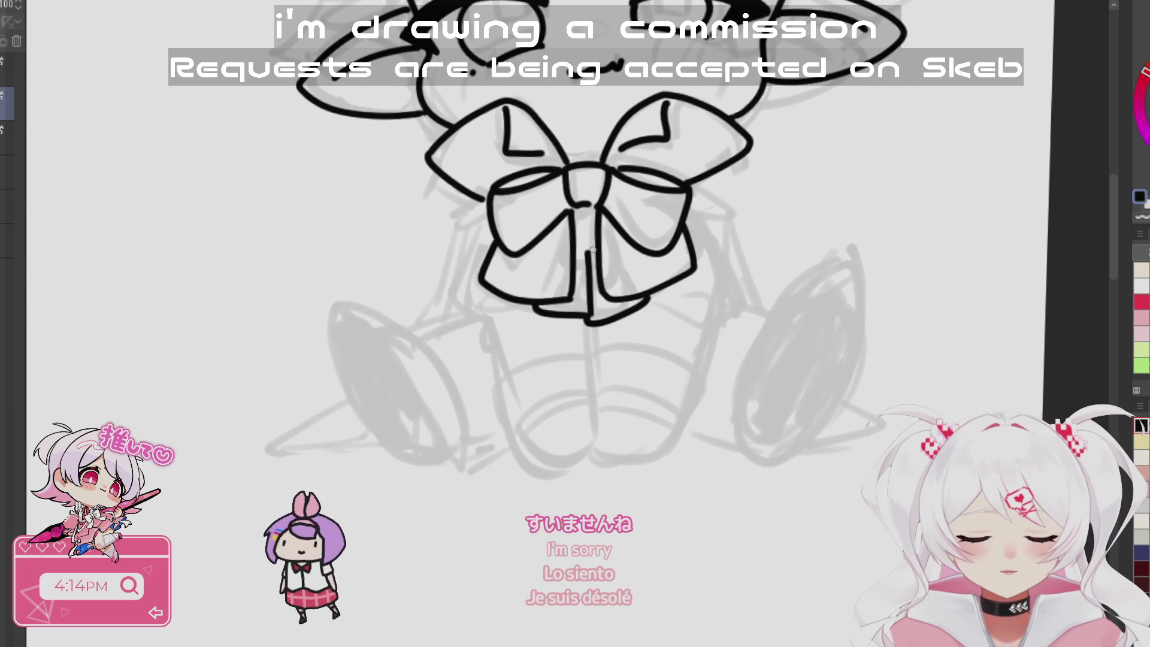
- Shorten the knot's centre line and draw two curved ribbon tails flaring down below it
key(ctrl+z)
drag(587, 266, 589, 317)
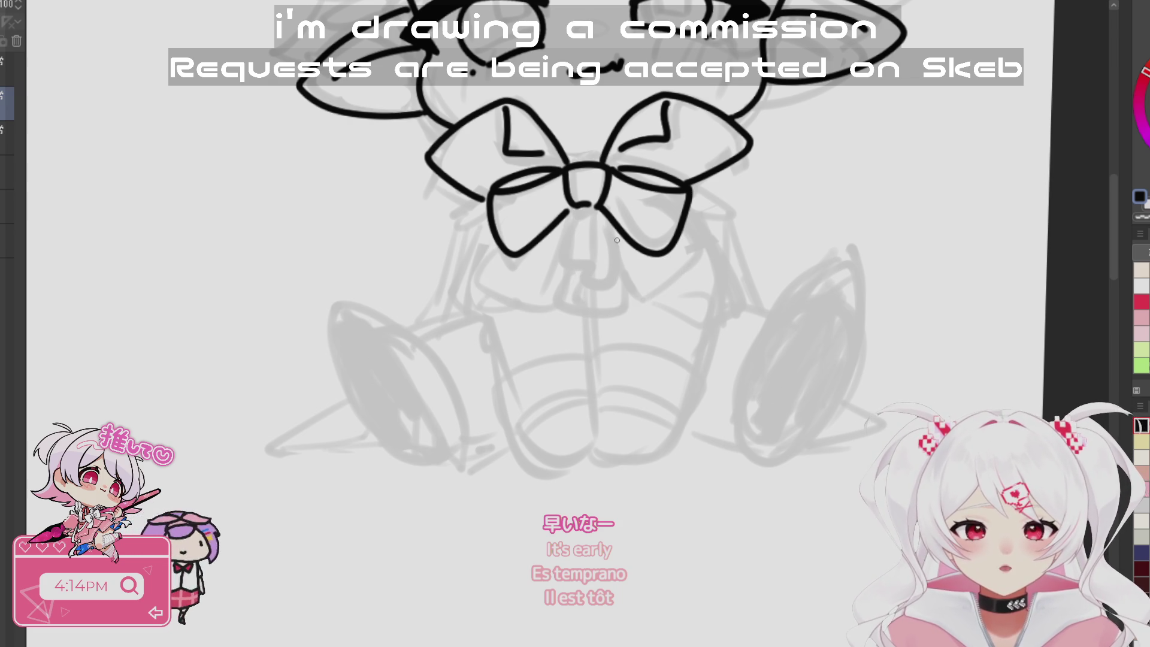
drag(570, 223, 572, 273)
key(ctrl+z)
mouse_move(573, 208)
mouse_down()
mouse_move(546, 264)
mouse_move(579, 277)
mouse_move(629, 268)
mouse_up()
drag(607, 220, 629, 264)
mouse_move(590, 204)
mouse_down()
mouse_move(578, 266)
mouse_move(527, 277)
mouse_move(563, 298)
mouse_up()
key(ctrl+z)
key(ctrl+z)
mouse_move(554, 240)
mouse_down()
mouse_move(532, 281)
mouse_move(584, 311)
mouse_up()
drag(620, 239, 645, 280)
drag(645, 287, 581, 312)
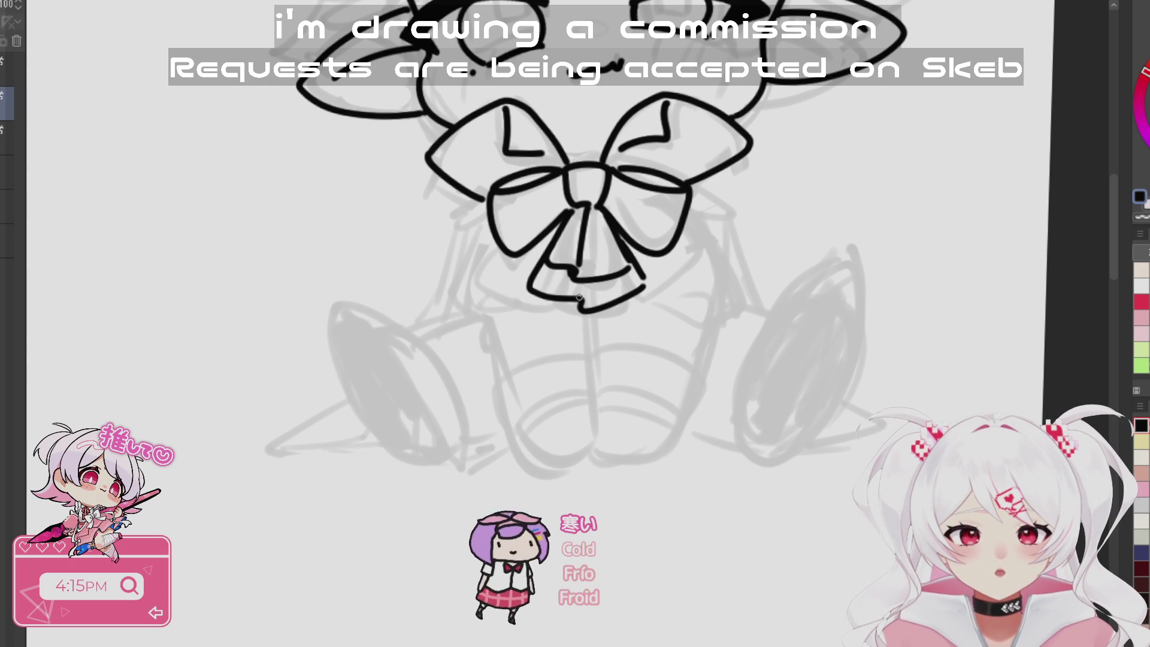
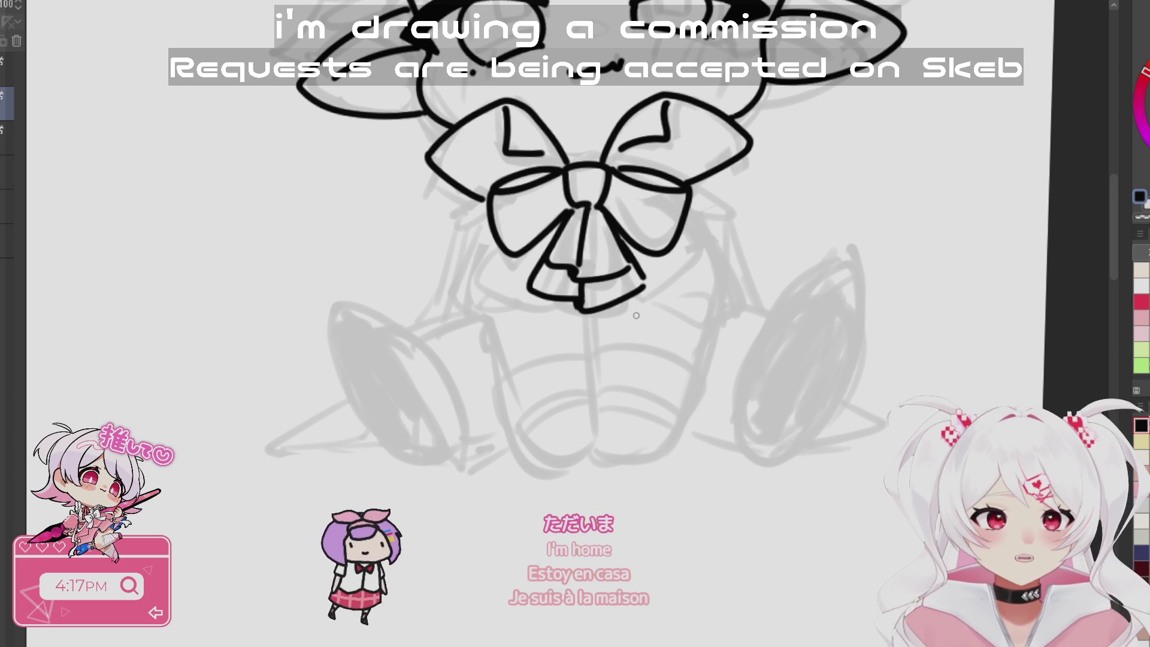
- Rotate the left ear slightly, nudge it a little left, and deselect
mouse_move(636, 315)
mouse_down()
mouse_move(804, 331)
mouse_move(777, 545)
mouse_up()
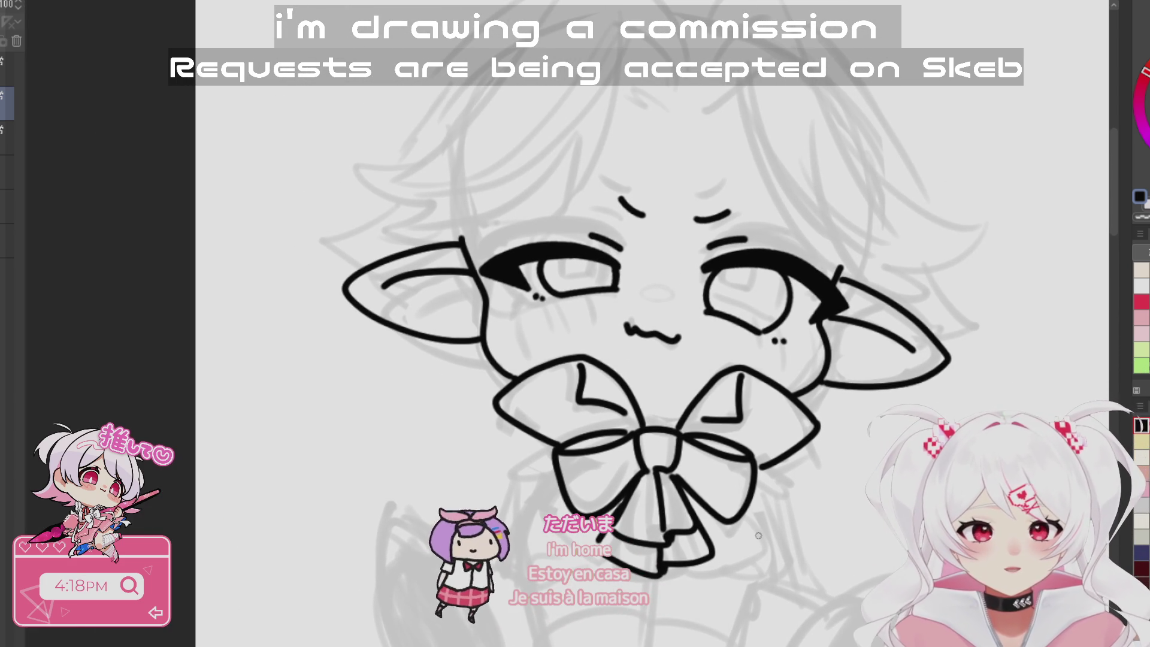
drag(815, 366, 837, 385)
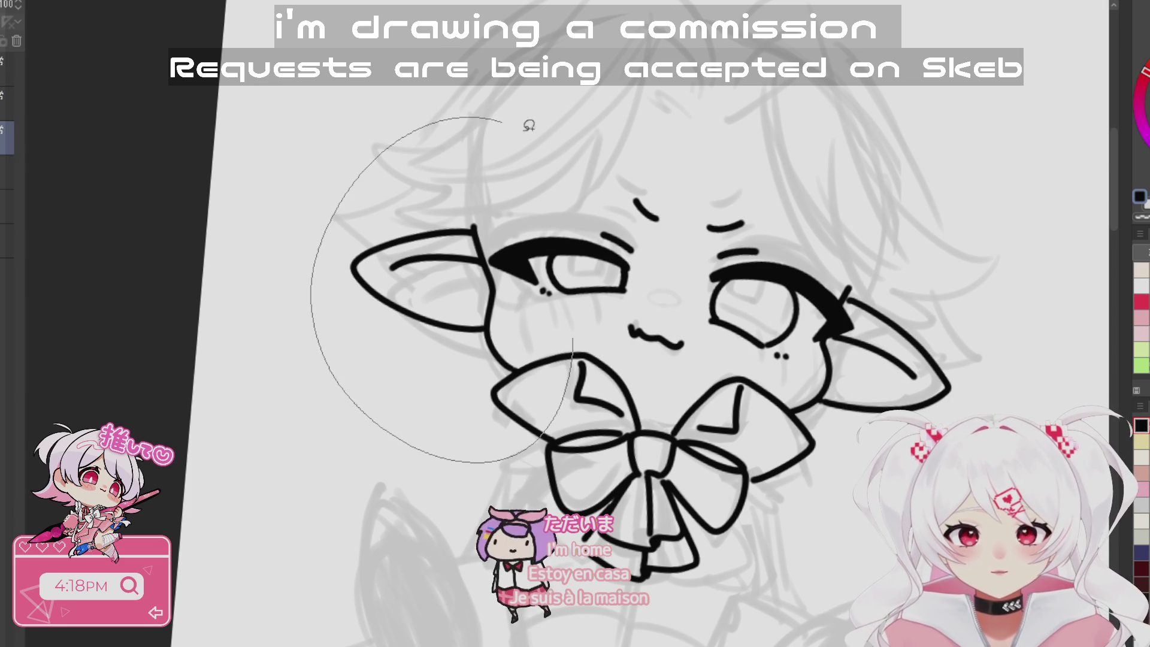
drag(476, 111, 479, 117)
key(ctrl+t)
drag(692, 87, 718, 104)
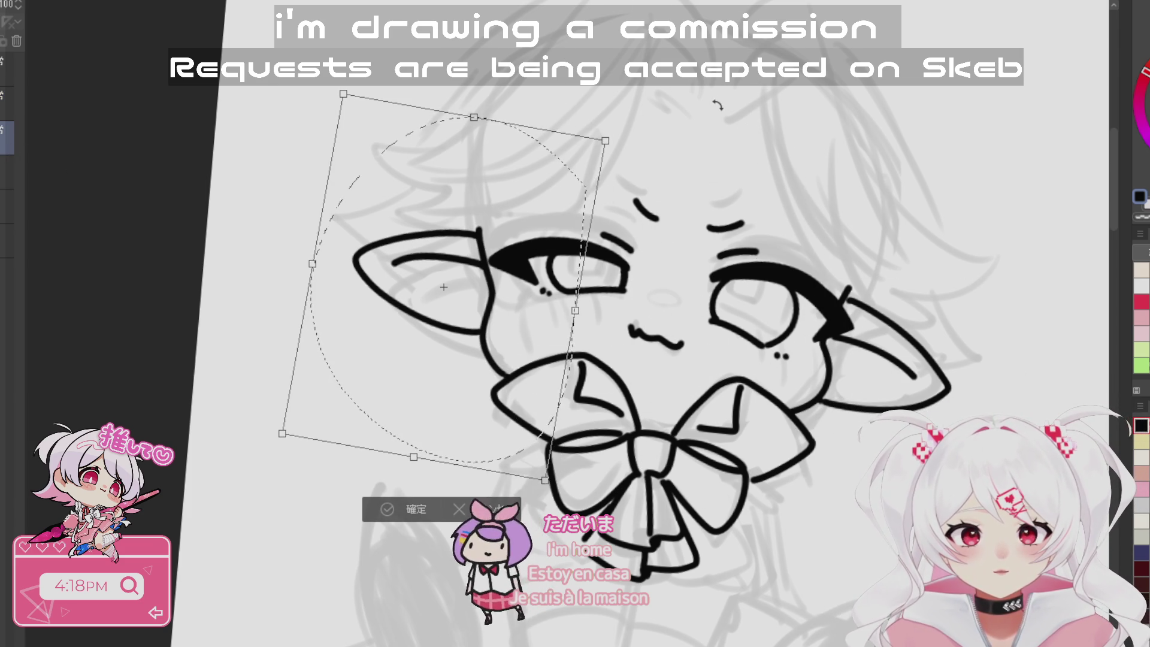
drag(506, 466, 501, 467)
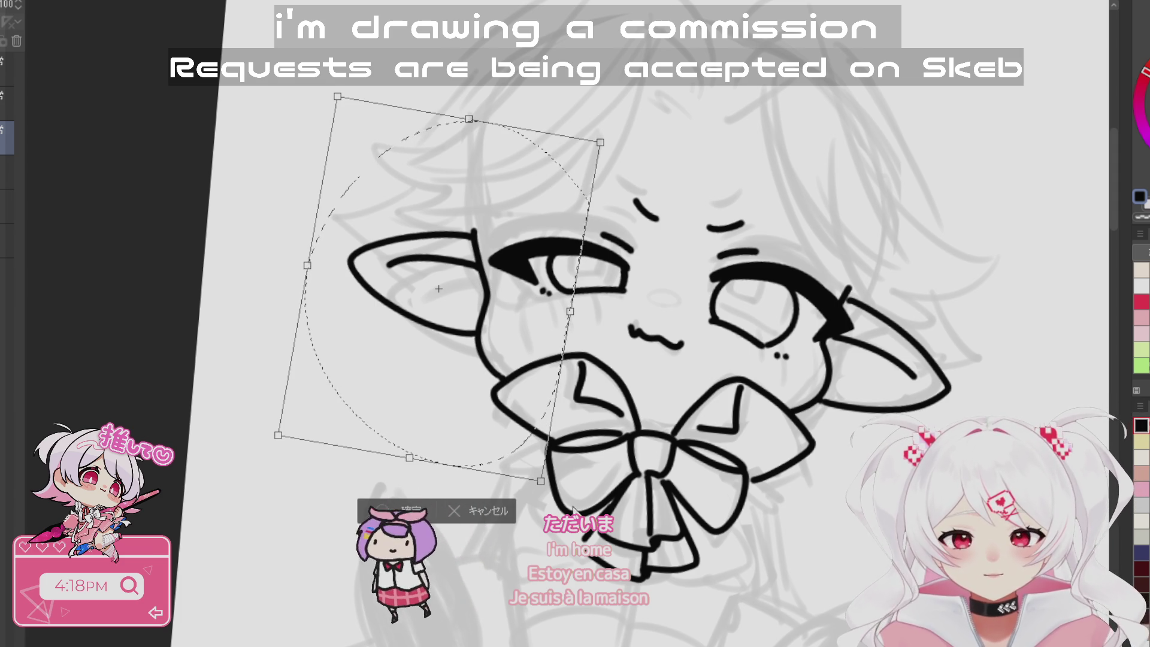
key(Return)
key(ctrl+d)
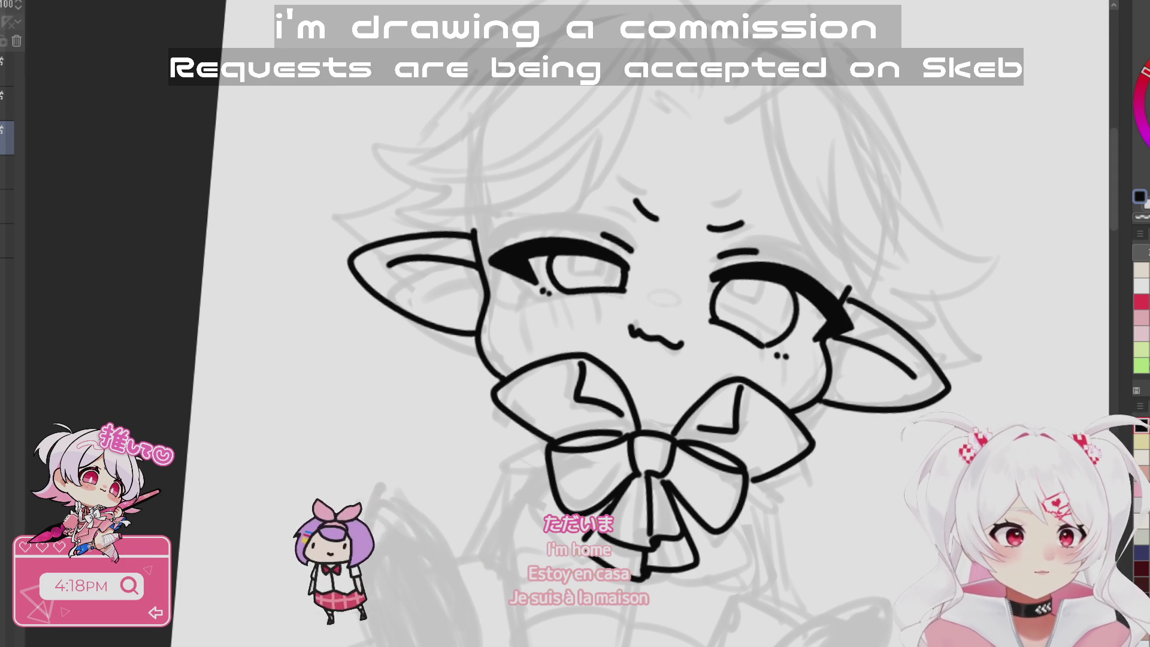
- Mirror and rotate the canvas view to check proportions, then reset it upright
key(h)
scroll(769, 331, down, 3)
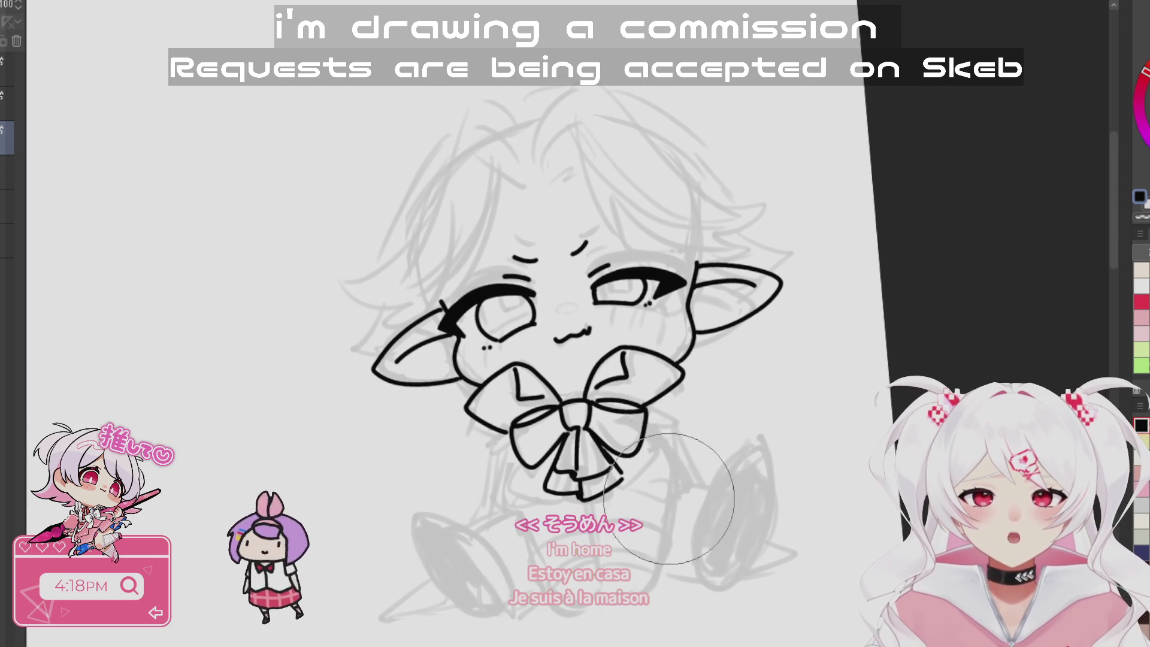
key(asciicircum)
key(asciicircum)
key(asciicircum)
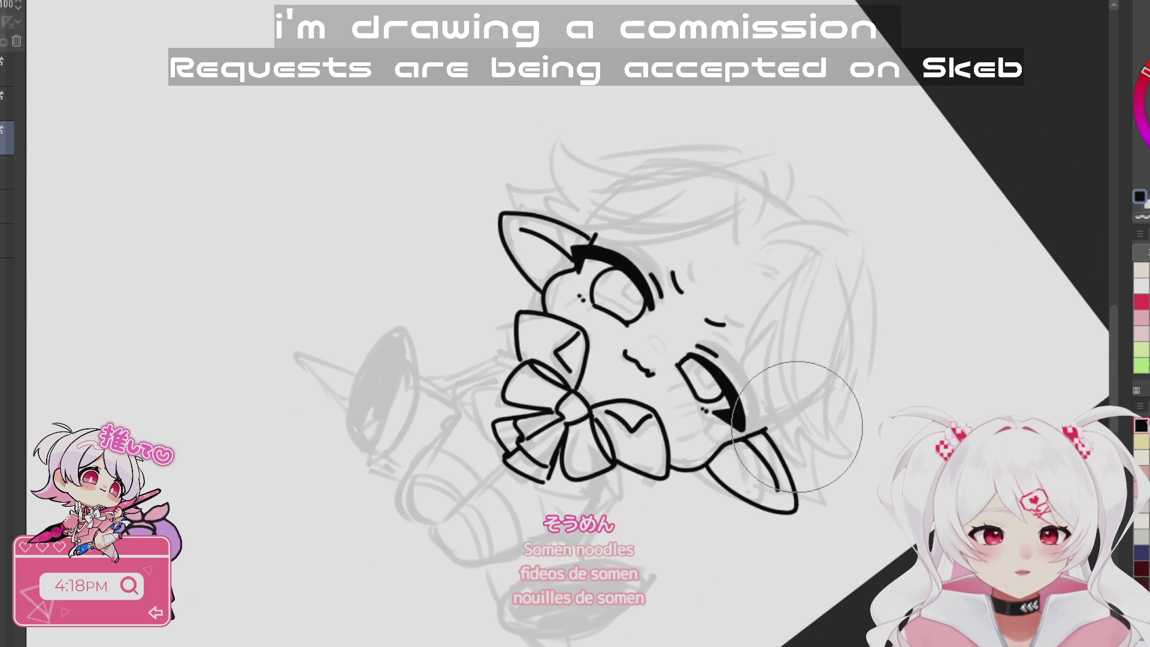
key(ctrl+0)
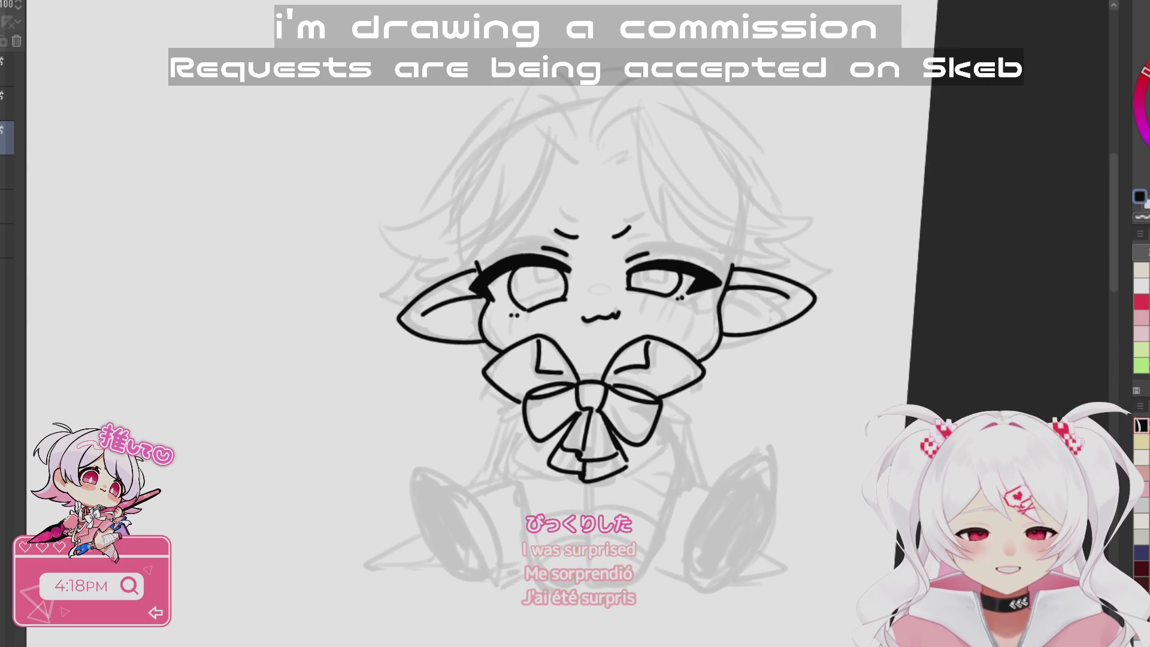
mouse_move(557, 571)
mouse_down()
mouse_move(534, 485)
mouse_move(587, 391)
mouse_up()
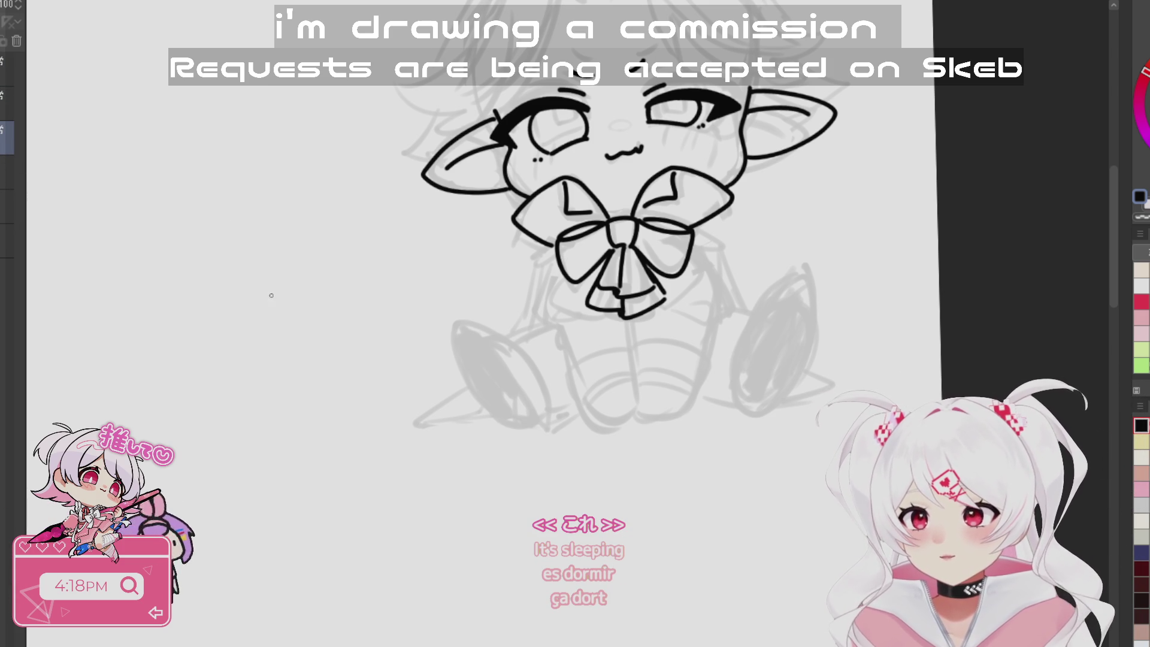
- Ink the bow's pointed left tip and a long line down from its left end
scroll(667, 305, up, 3)
drag(240, 316, 293, 327)
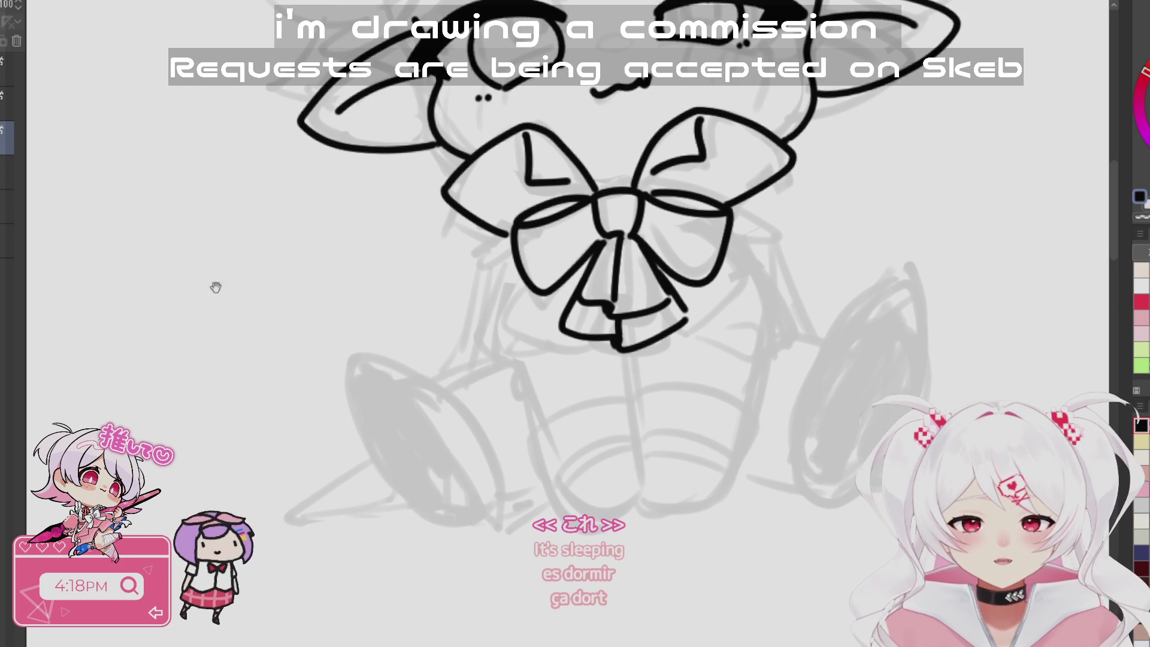
drag(684, 451, 739, 427)
mouse_move(563, 206)
mouse_down()
mouse_move(513, 231)
mouse_move(552, 223)
mouse_move(542, 211)
mouse_move(505, 233)
mouse_move(543, 225)
mouse_up()
key(ctrl+z)
key(ctrl+z)
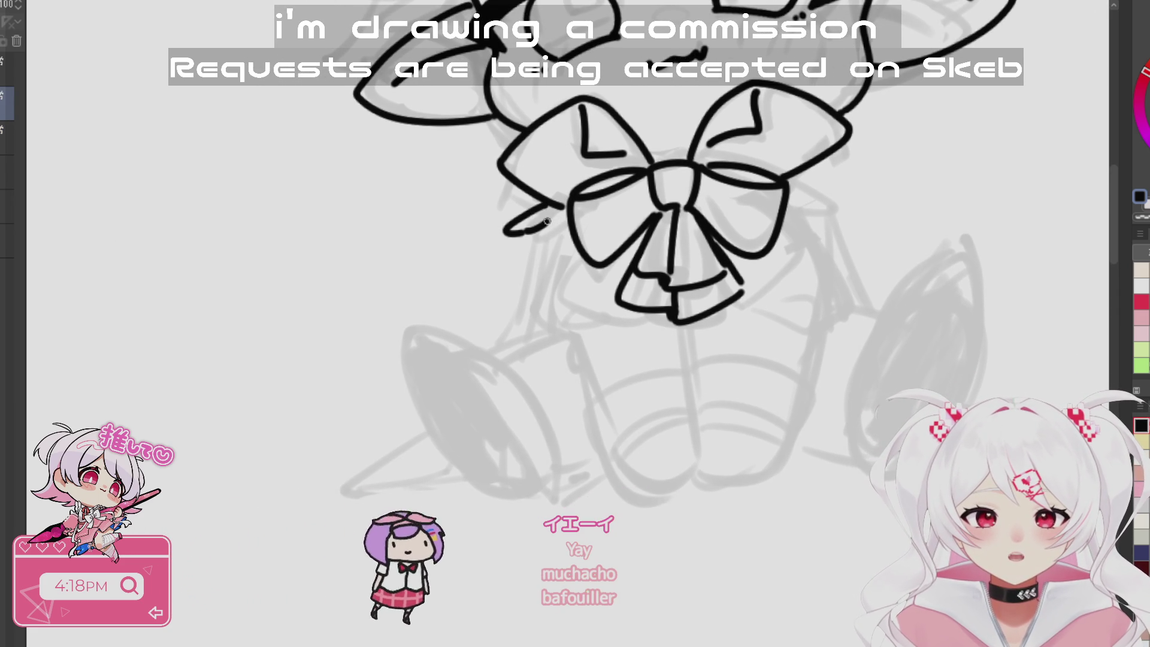
mouse_move(786, 179)
mouse_down()
mouse_move(824, 193)
mouse_move(812, 206)
mouse_move(789, 200)
mouse_move(841, 198)
mouse_up()
key(ctrl+z)
key(ctrl+z)
key(ctrl+z)
drag(702, 472, 708, 436)
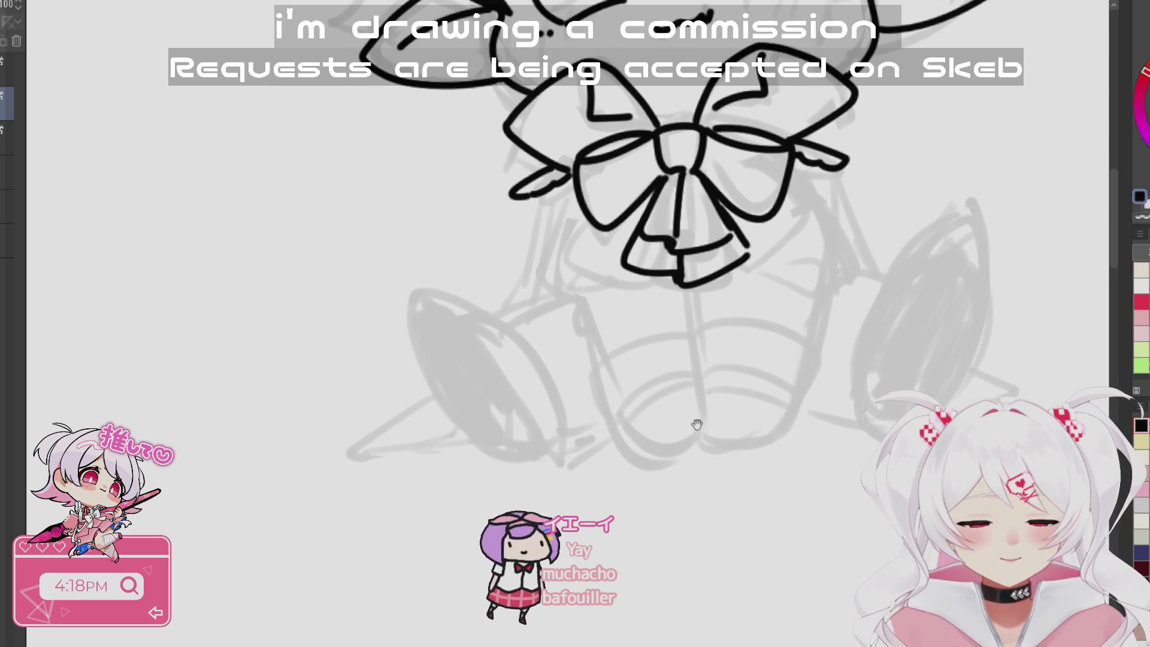
key(ctrl+z)
drag(520, 201, 510, 286)
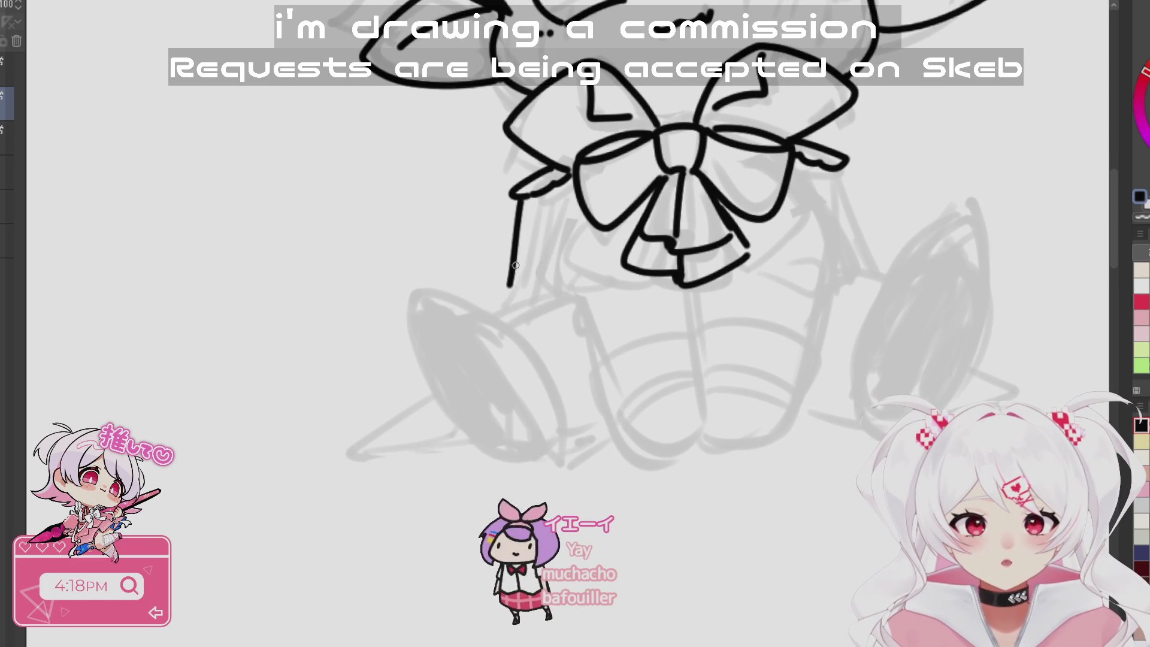
mouse_move(564, 170)
mouse_down()
mouse_move(542, 192)
mouse_move(566, 183)
mouse_up()
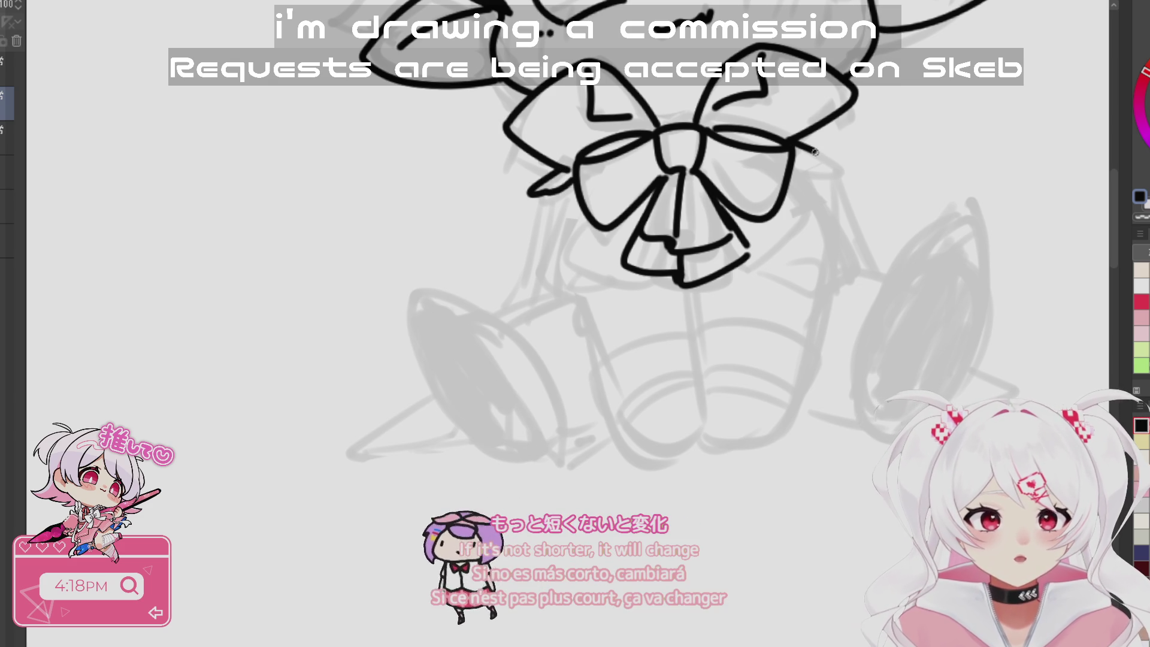
drag(535, 194, 503, 311)
- Draw the body line down the bow's right side and another down from the left knot
drag(910, 336, 868, 392)
mouse_move(787, 226)
mouse_down()
mouse_move(824, 326)
mouse_move(812, 284)
mouse_move(842, 336)
mouse_up()
key(ctrl+z)
mouse_move(791, 384)
mouse_down()
mouse_move(759, 470)
mouse_move(815, 249)
mouse_move(686, 526)
mouse_up()
scroll(815, 249, up, 2)
drag(520, 277, 482, 425)
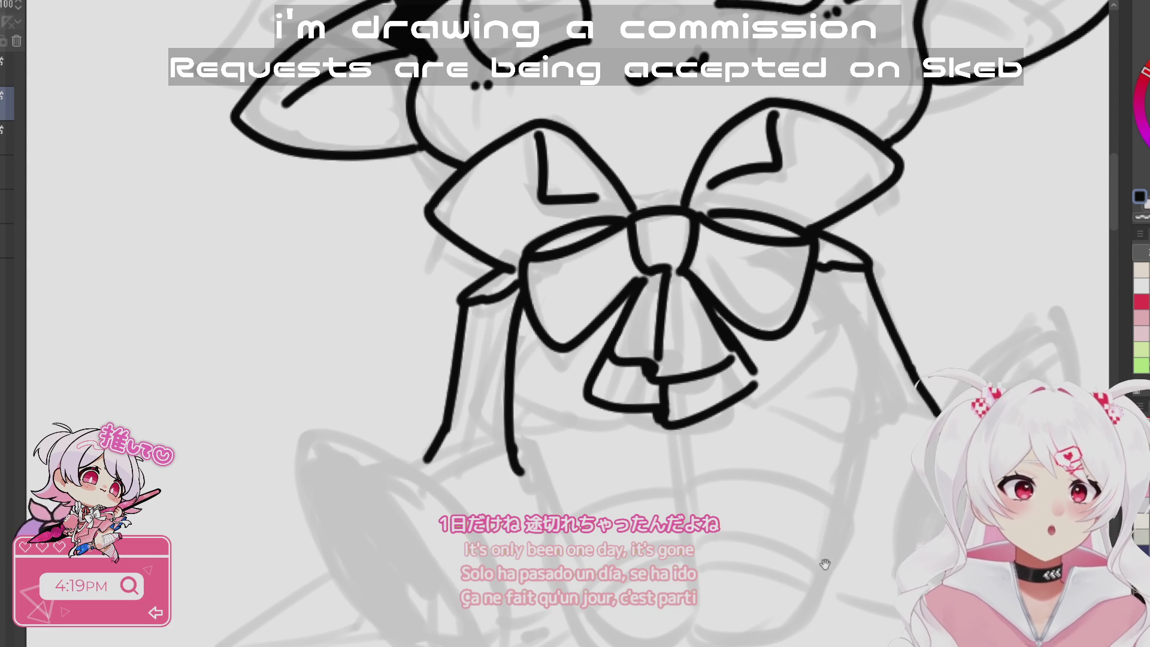
drag(807, 570, 800, 564)
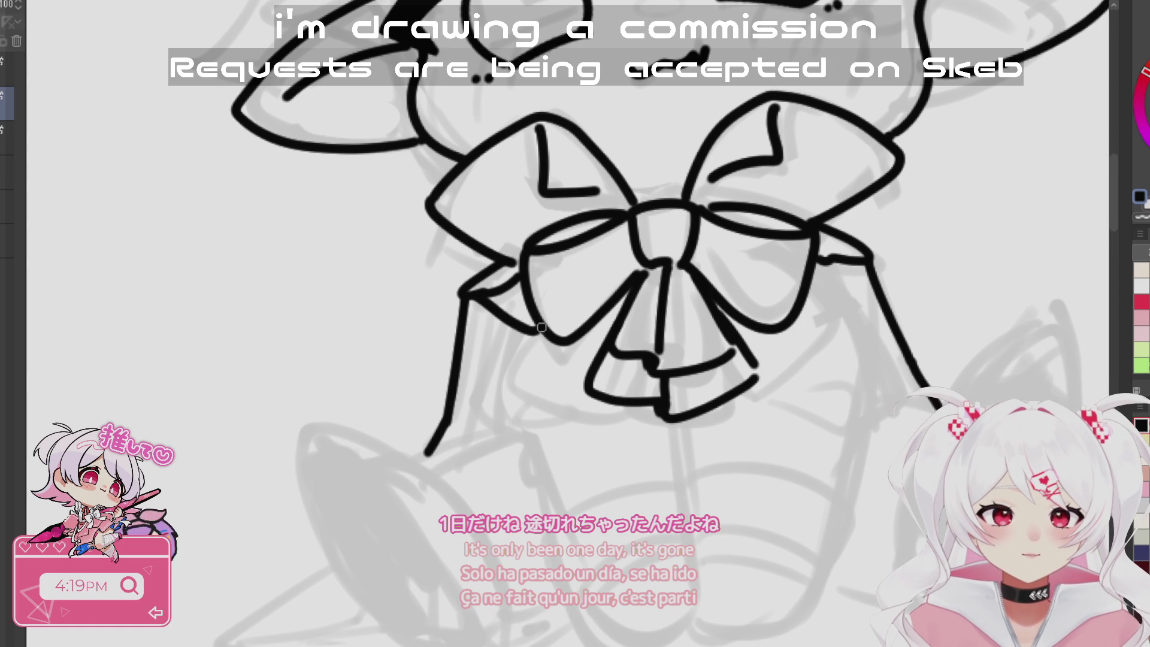
- Add a diagonal line and a short stroke at the right ribbon tip
drag(864, 264, 790, 319)
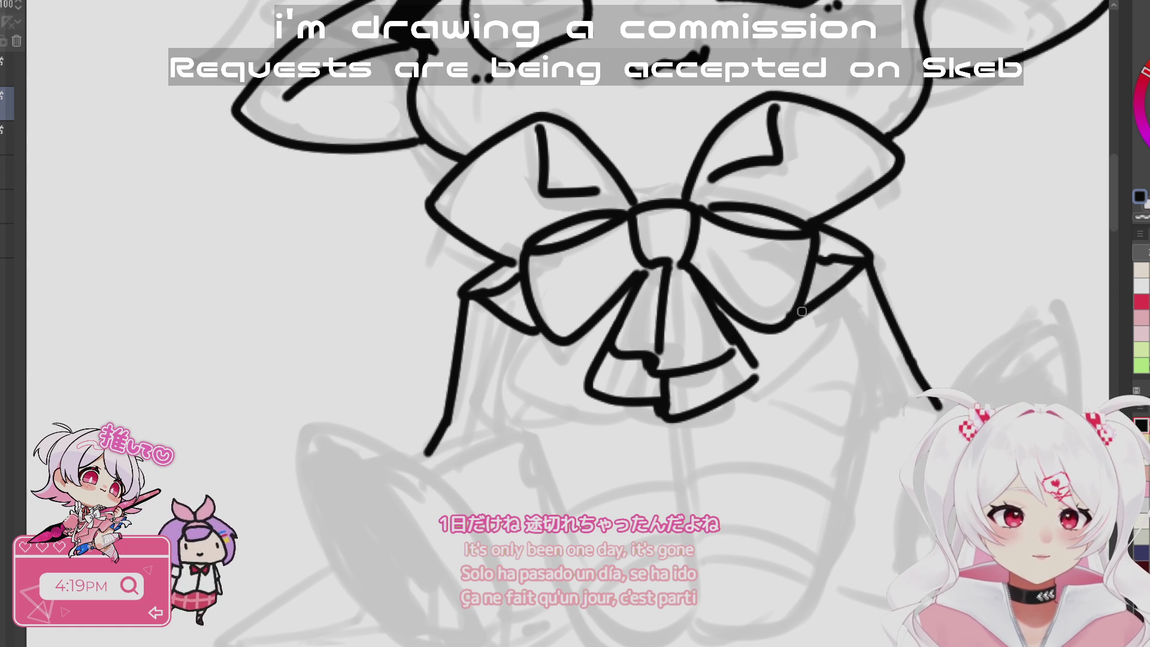
key(ctrl+z)
drag(864, 264, 810, 306)
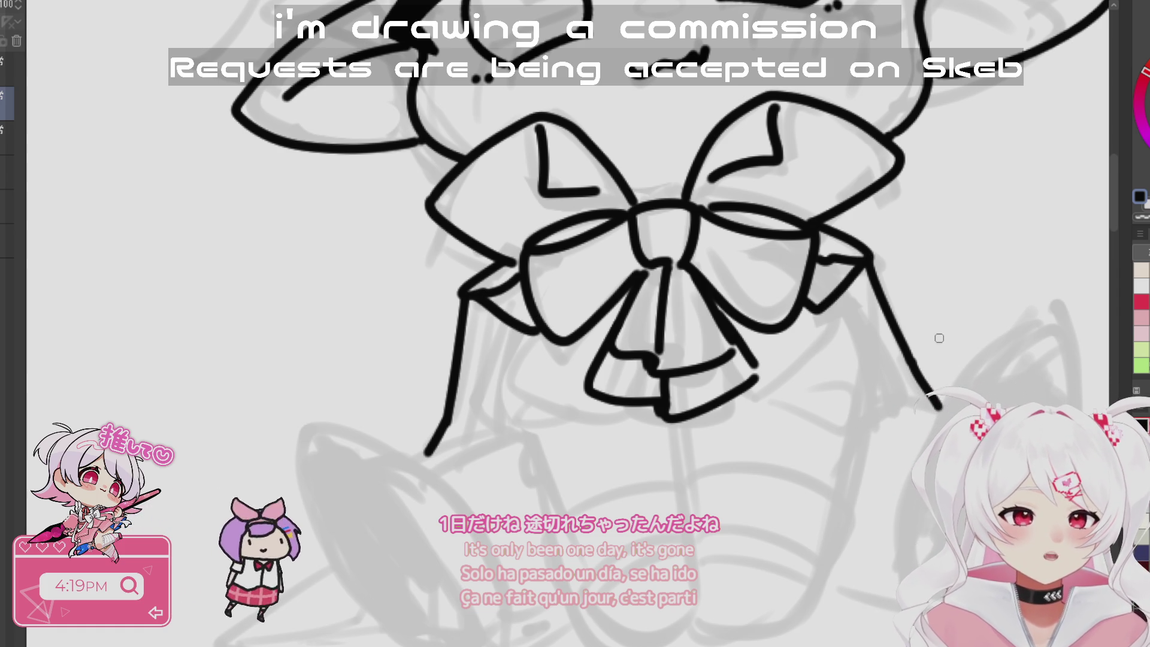
drag(515, 366, 504, 352)
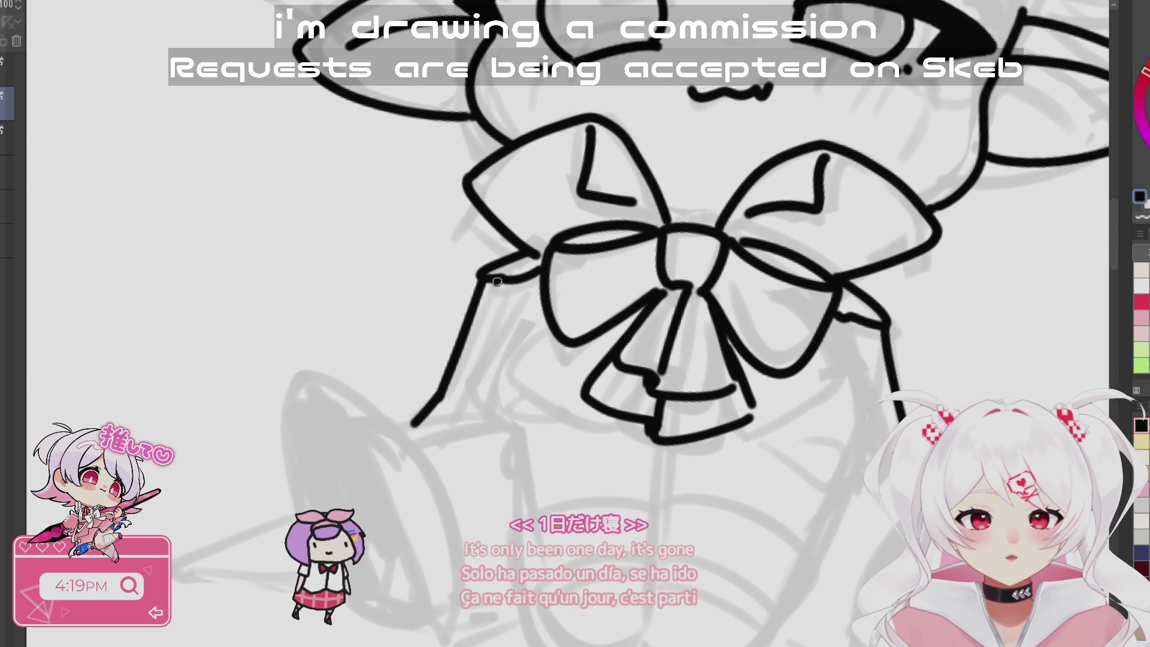
drag(817, 359, 883, 326)
scroll(806, 546, down, 2)
scroll(805, 546, down, 5)
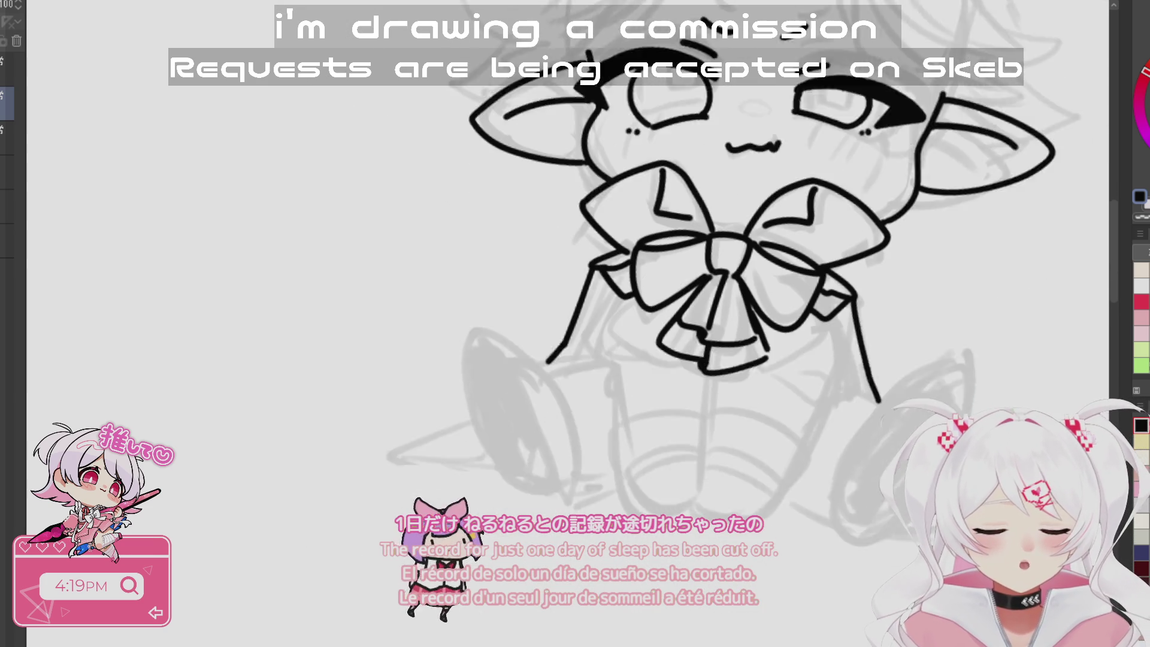
drag(690, 400, 727, 330)
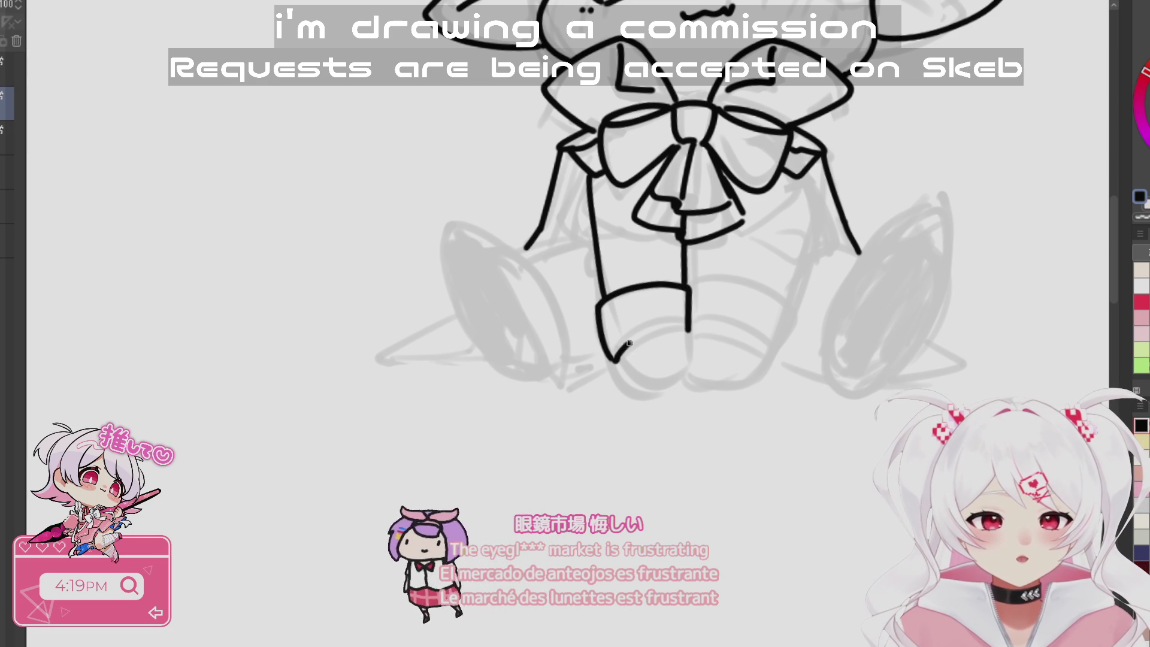
- Draw the cuff's bottom curve and adjust the right cuff stroke with a transform
drag(625, 347, 681, 339)
key(ctrl+z)
drag(611, 358, 688, 330)
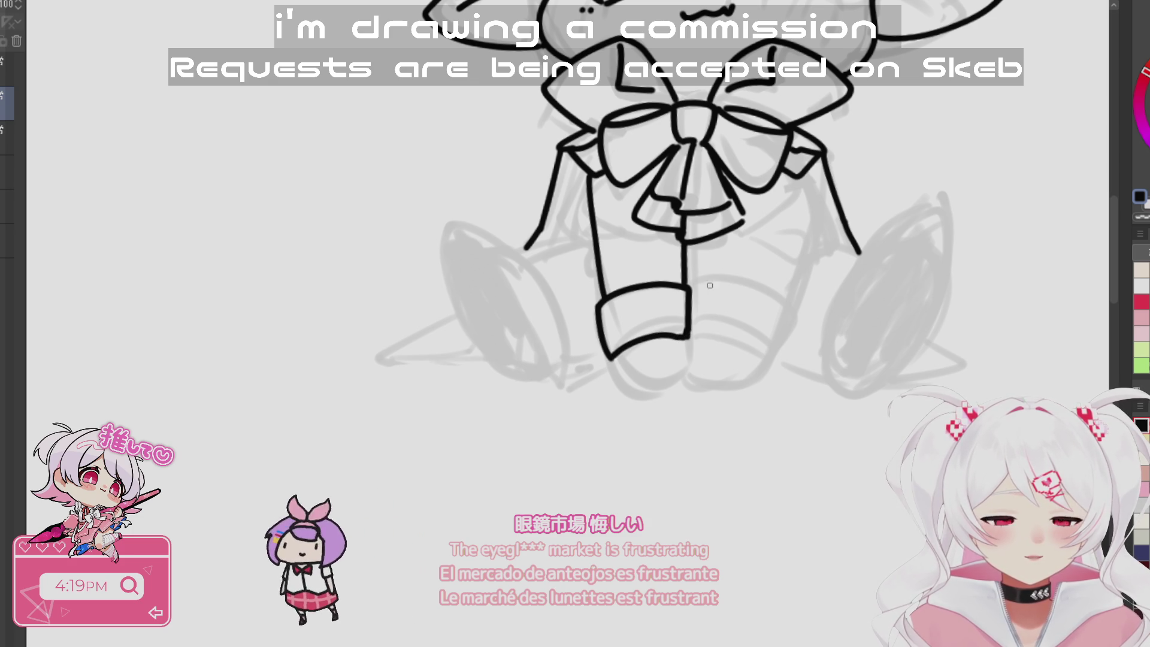
mouse_move(688, 287)
mouse_down()
mouse_move(758, 288)
mouse_move(769, 300)
mouse_move(748, 292)
mouse_up()
key(ctrl+z)
key(ctrl+z)
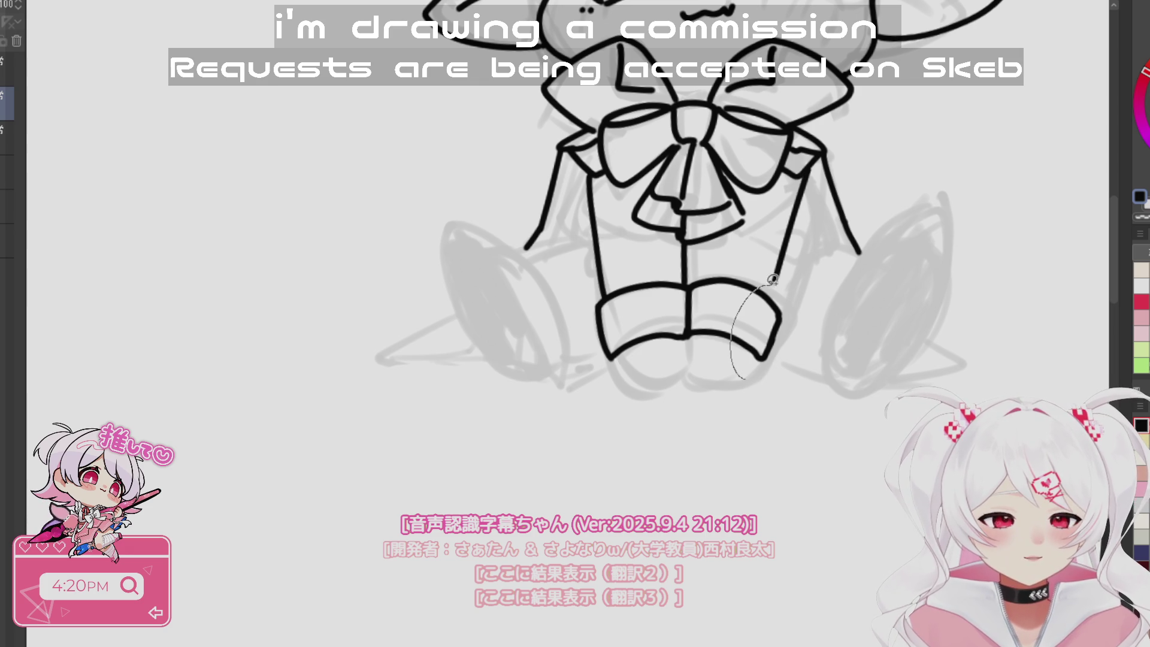
drag(774, 368, 773, 370)
key(ctrl+t)
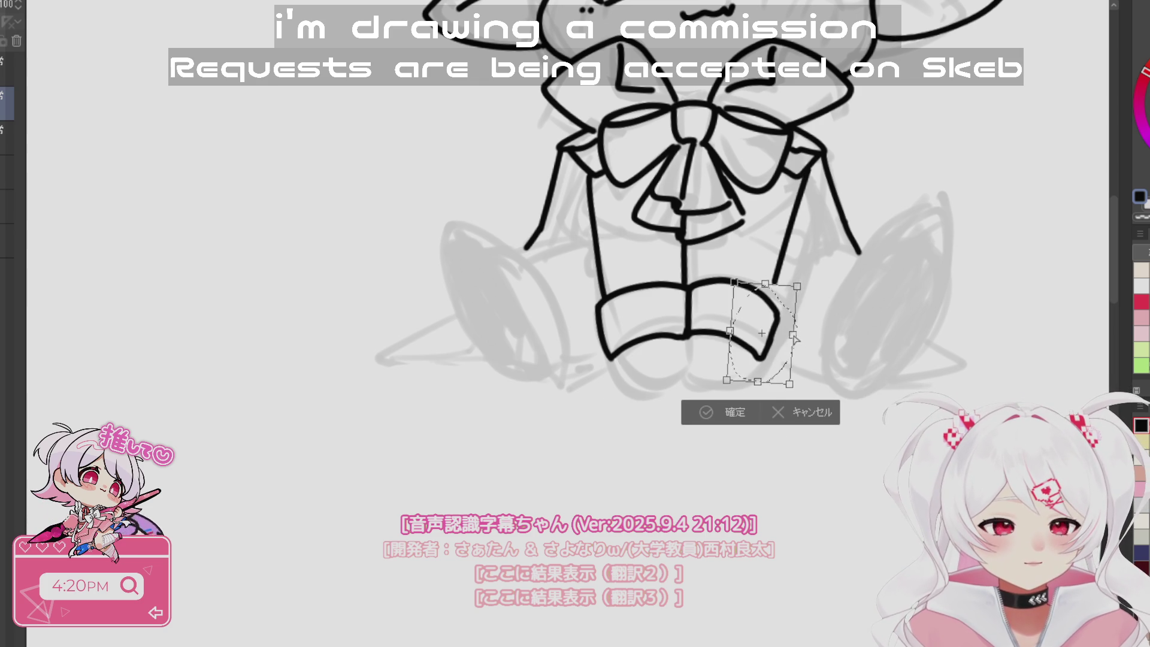
click(725, 418)
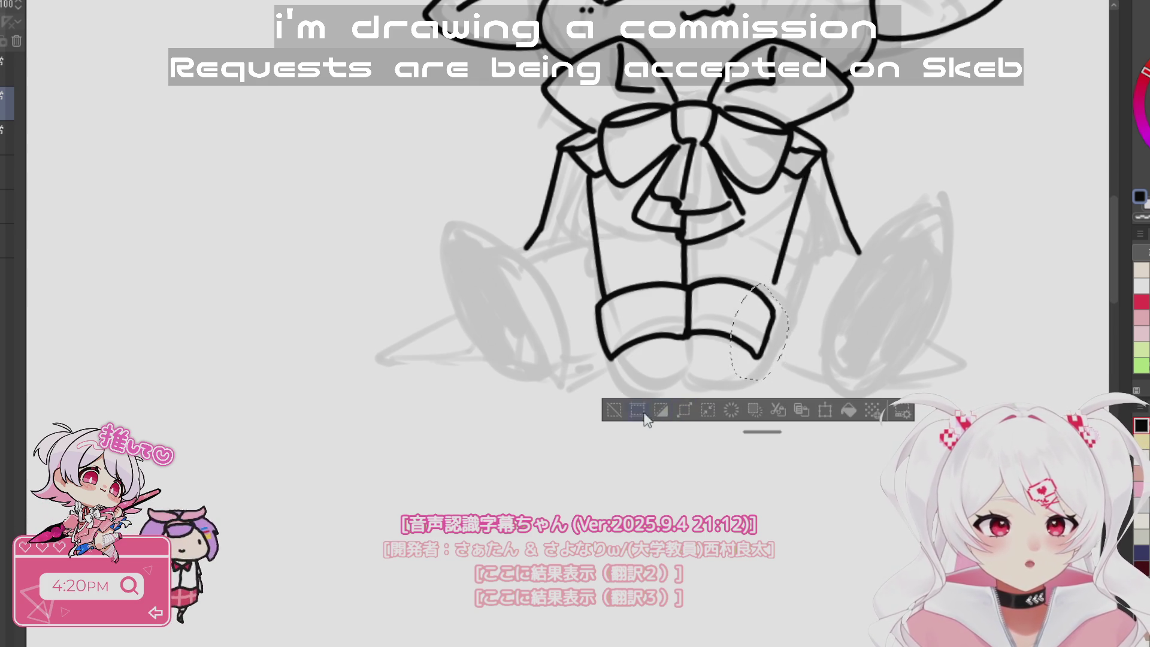
click(616, 413)
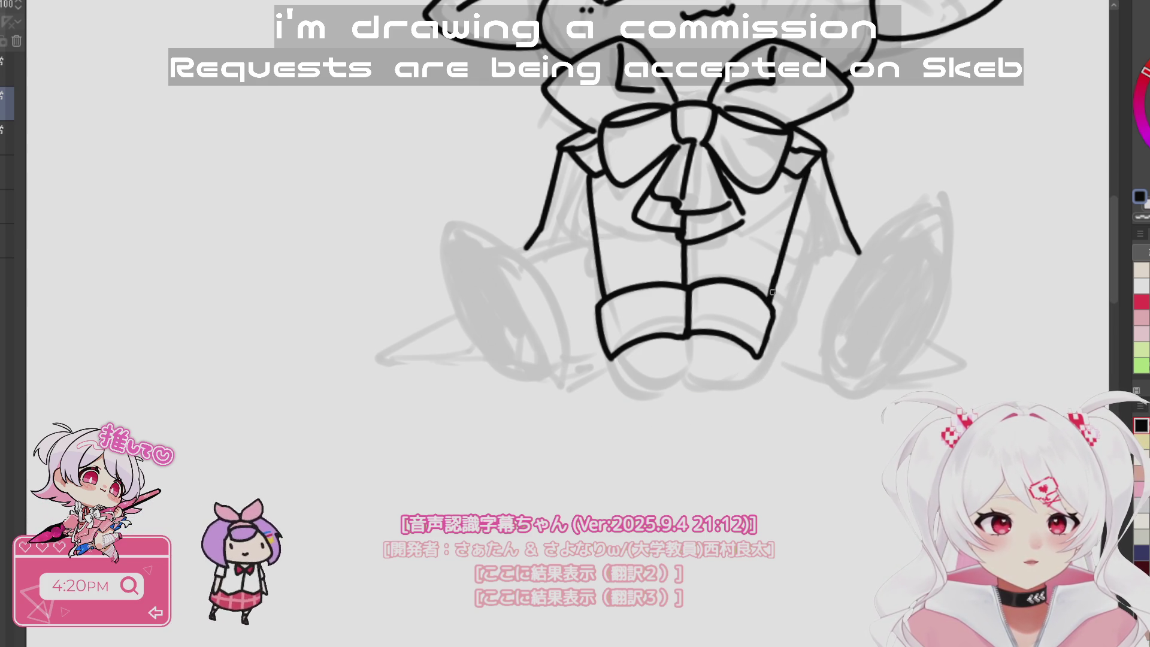
- Close the outlines of the left cuff and the bottom of the right cuff
drag(612, 346, 689, 319)
key(ctrl+z)
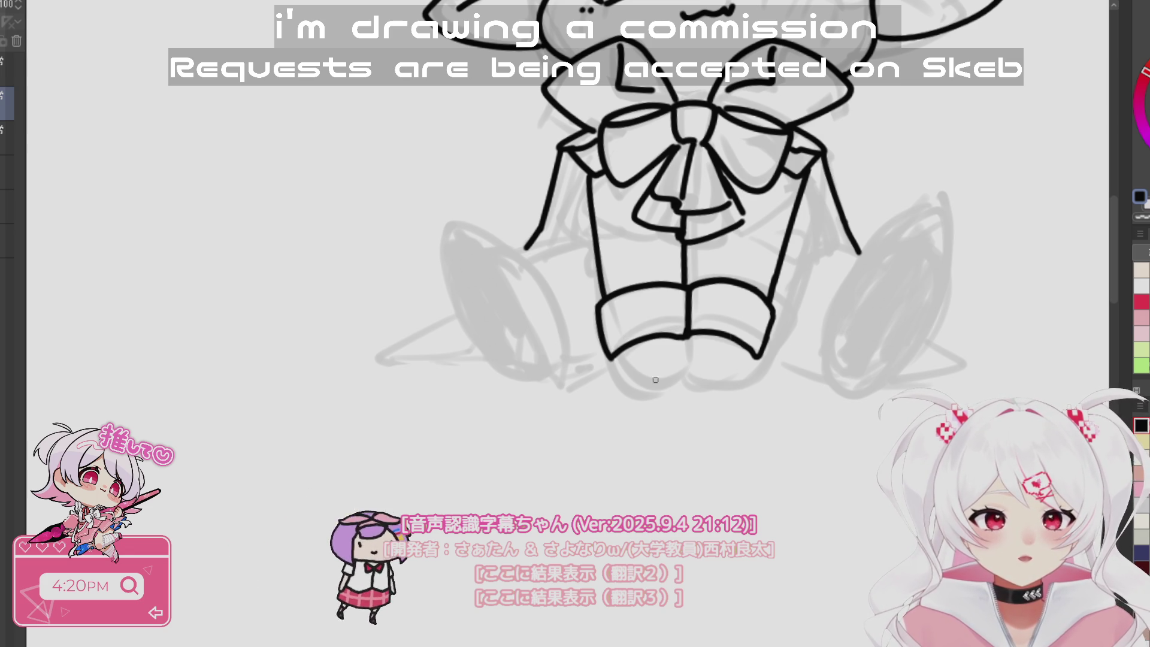
drag(617, 358, 654, 381)
key(ctrl+z)
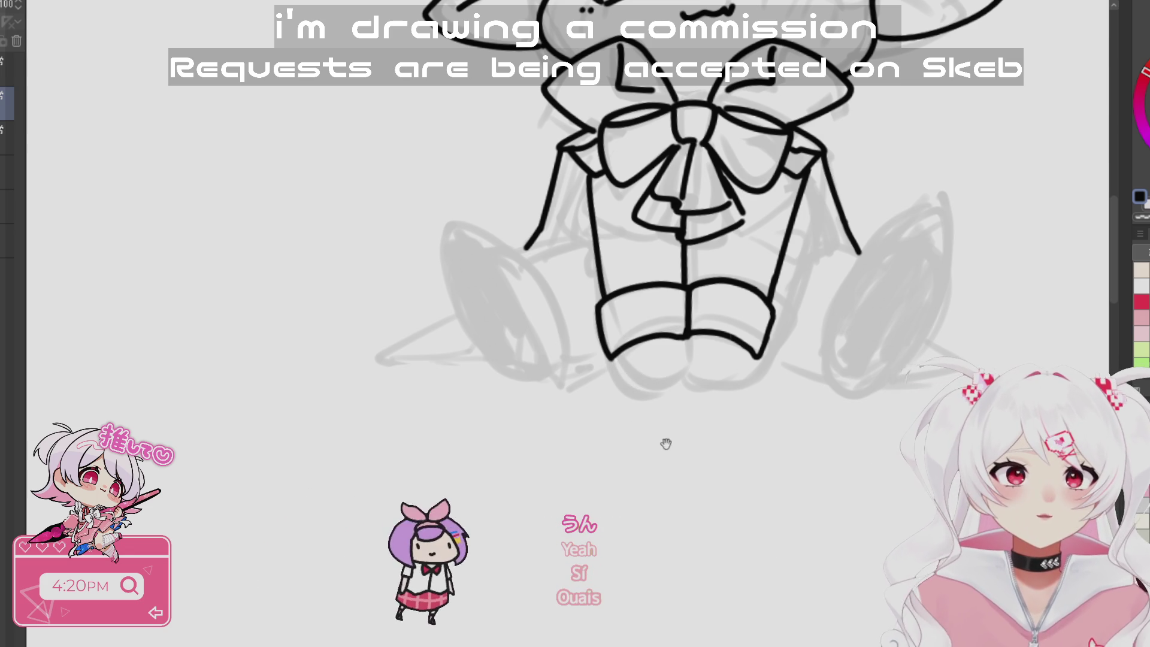
scroll(630, 361, up, 3)
mouse_move(559, 342)
mouse_down()
mouse_move(569, 386)
mouse_move(665, 370)
mouse_move(670, 310)
mouse_move(678, 358)
mouse_move(741, 382)
mouse_up()
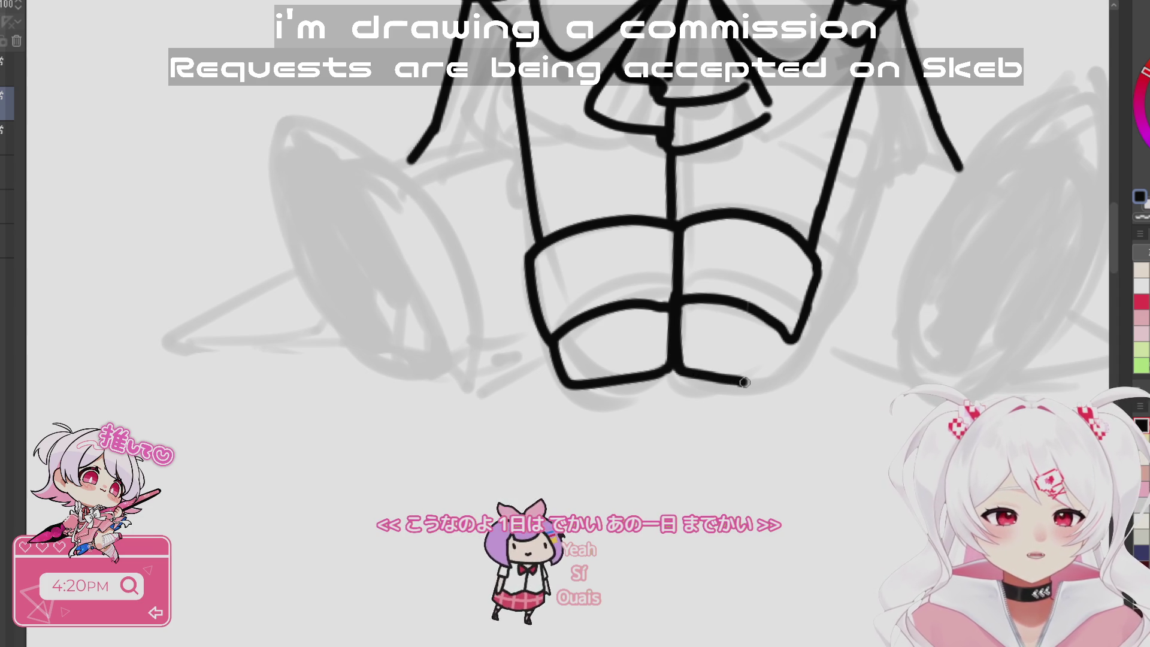
drag(780, 341, 758, 381)
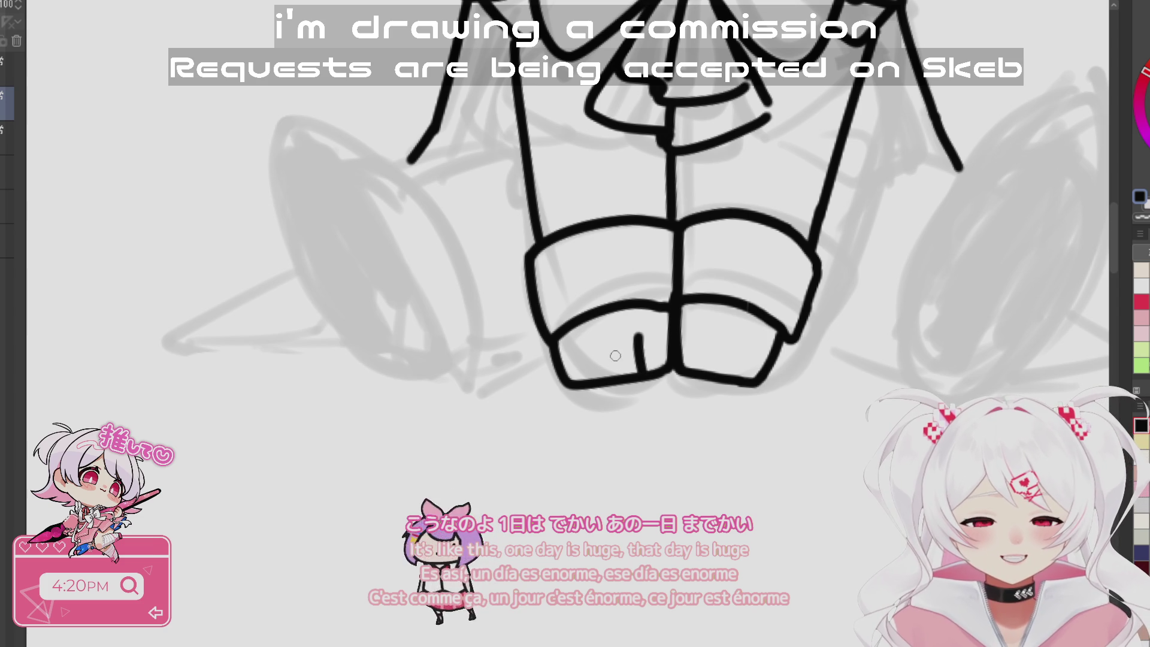
- Add short vertical toe lines to the left and right feet
mouse_move(611, 347)
mouse_down()
mouse_move(612, 377)
mouse_move(590, 377)
mouse_up()
mouse_move(698, 334)
mouse_down()
mouse_move(695, 368)
mouse_move(720, 374)
mouse_up()
key(ctrl+z)
drag(746, 346, 743, 374)
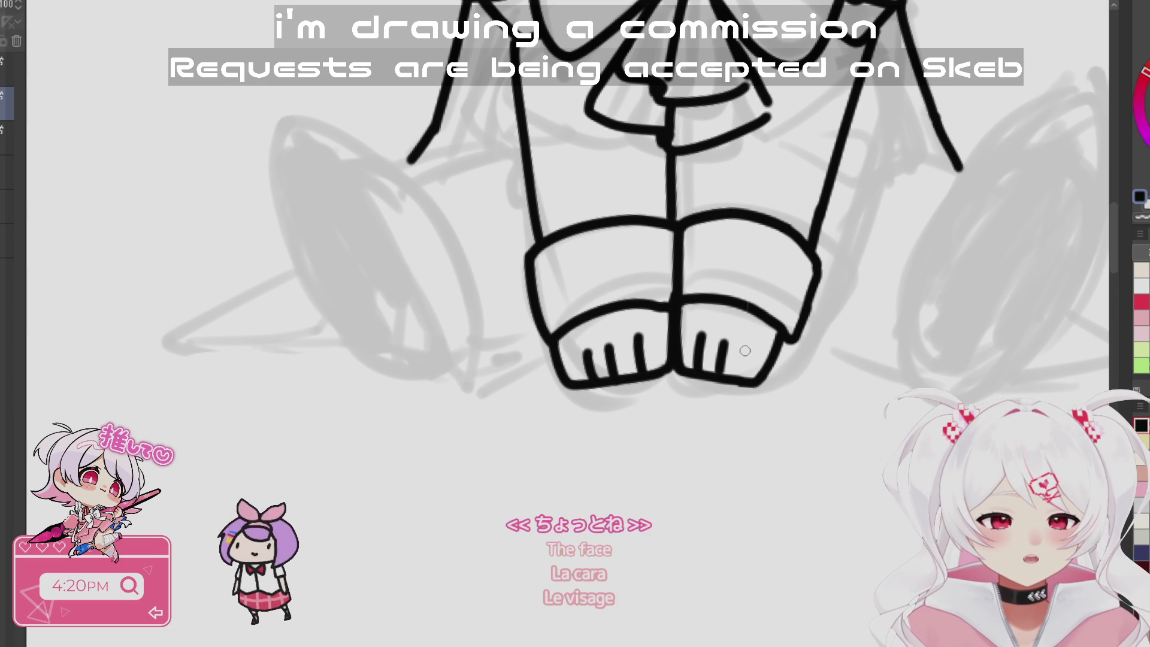
scroll(802, 331, down, 3)
scroll(650, 443, up, 4)
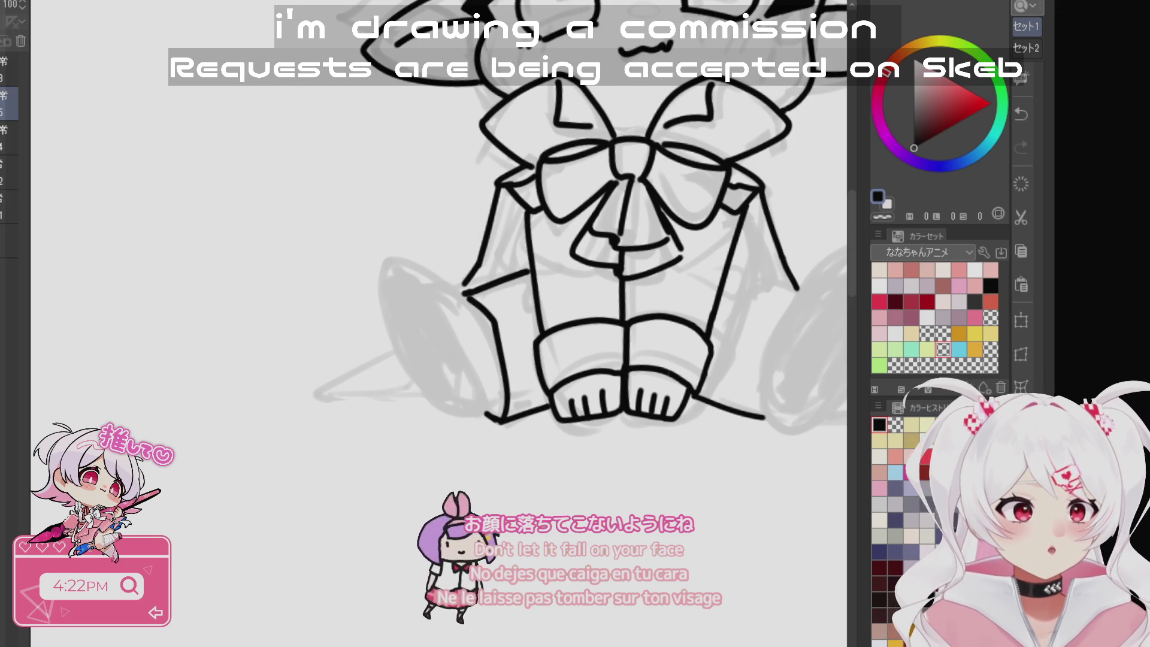
- Draw the right shoe's outline curve, retrying it several times
mouse_move(658, 236)
mouse_down()
mouse_move(668, 587)
mouse_move(869, 499)
mouse_up()
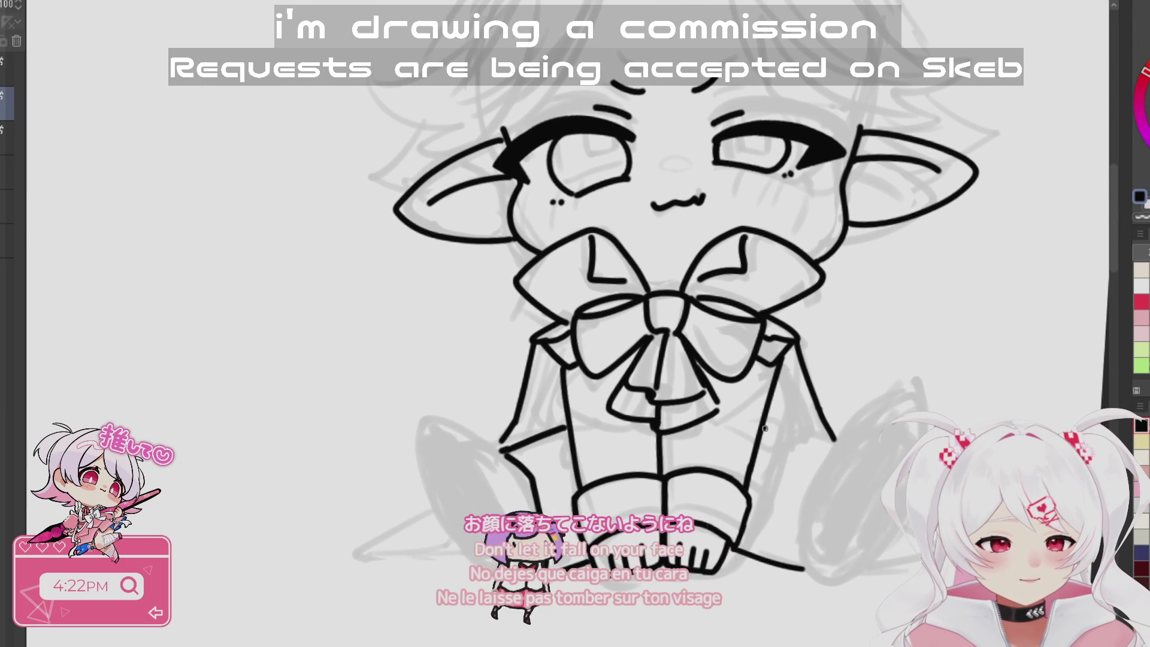
drag(884, 469, 834, 480)
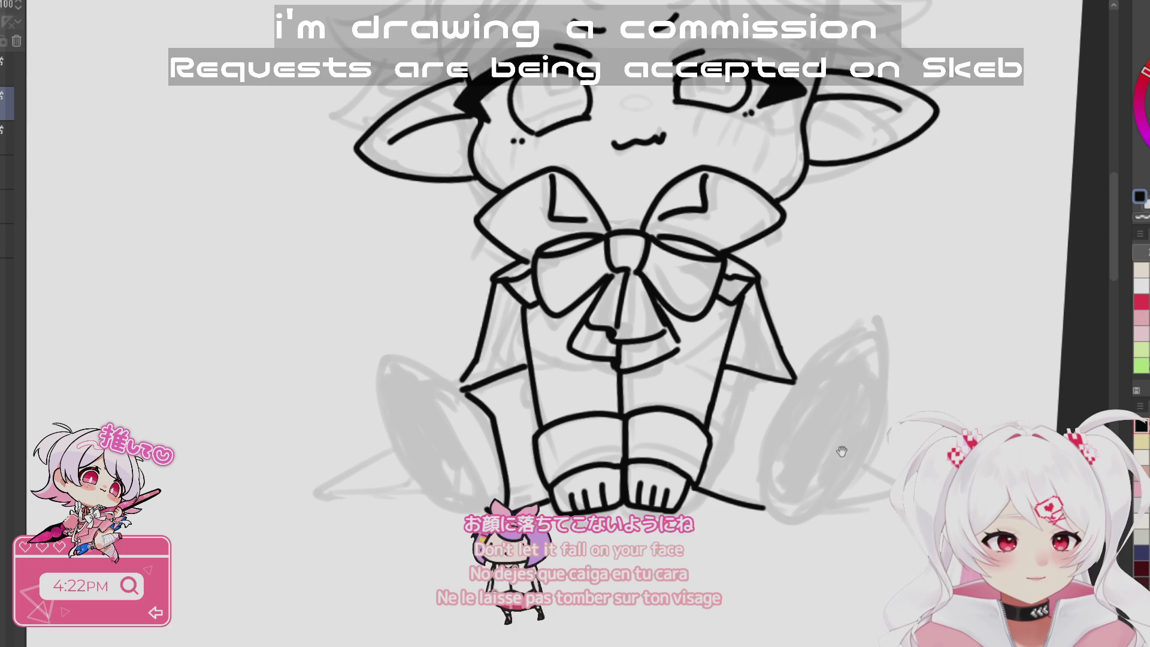
key(ctrl+z)
drag(867, 335, 787, 442)
key(ctrl+z)
mouse_move(865, 330)
mouse_down()
mouse_move(798, 410)
mouse_move(797, 443)
mouse_up()
key(ctrl+z)
key(ctrl+z)
mouse_move(866, 327)
mouse_down()
mouse_move(803, 397)
mouse_move(773, 495)
mouse_move(800, 521)
mouse_up()
- Finish the shoe's outer edge and upper-left edge down to the sole
drag(870, 324, 879, 372)
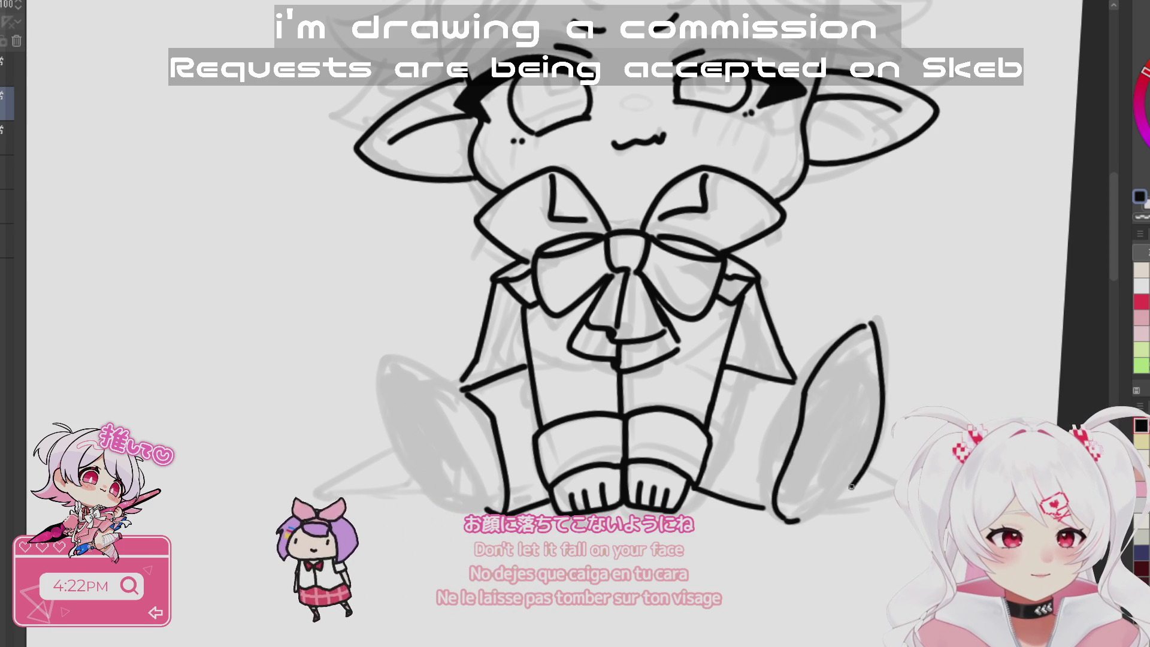
key(ctrl+z)
mouse_move(868, 324)
mouse_down()
mouse_move(874, 426)
mouse_move(809, 518)
mouse_up()
drag(850, 331, 794, 392)
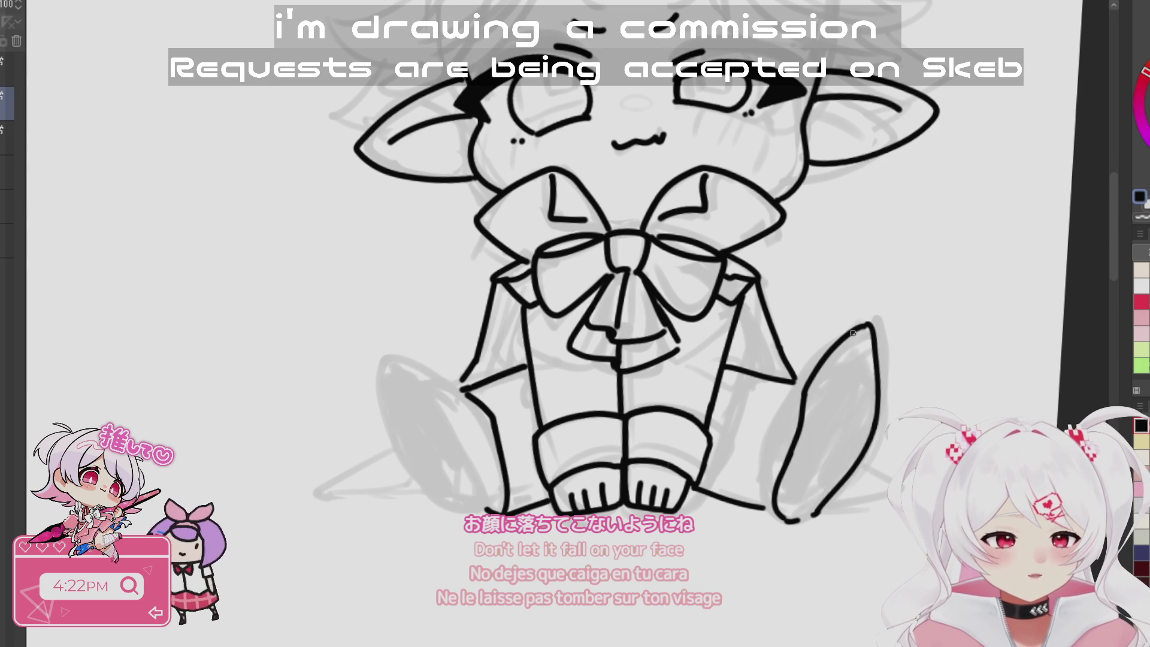
key(ctrl+z)
drag(850, 331, 796, 390)
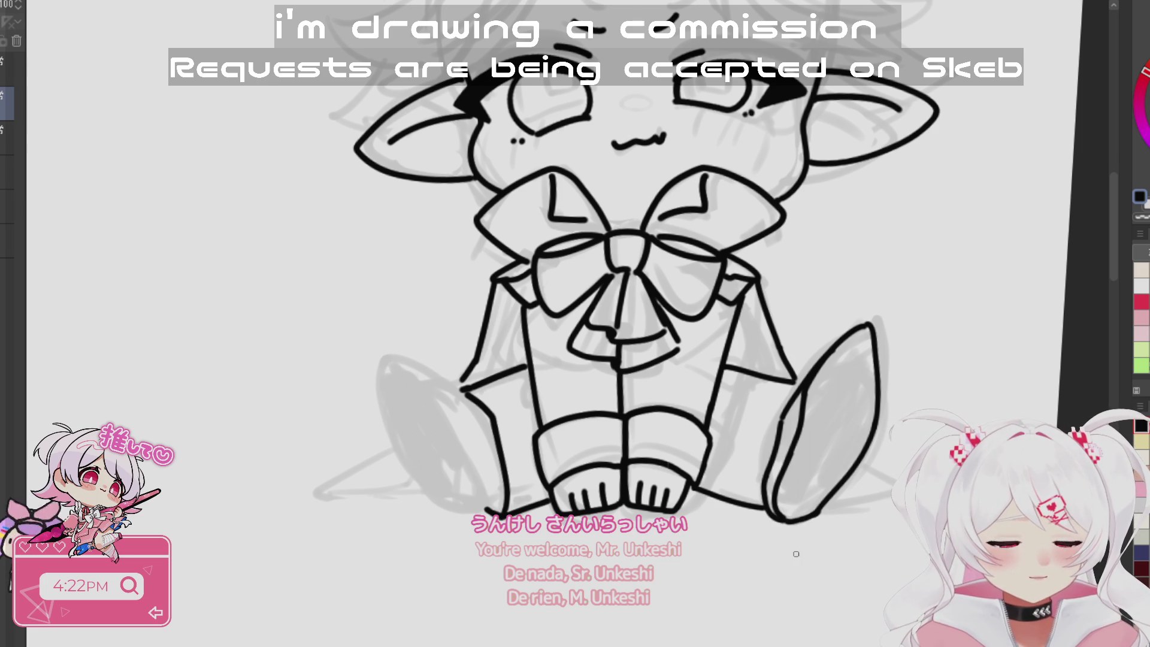
drag(806, 394, 908, 382)
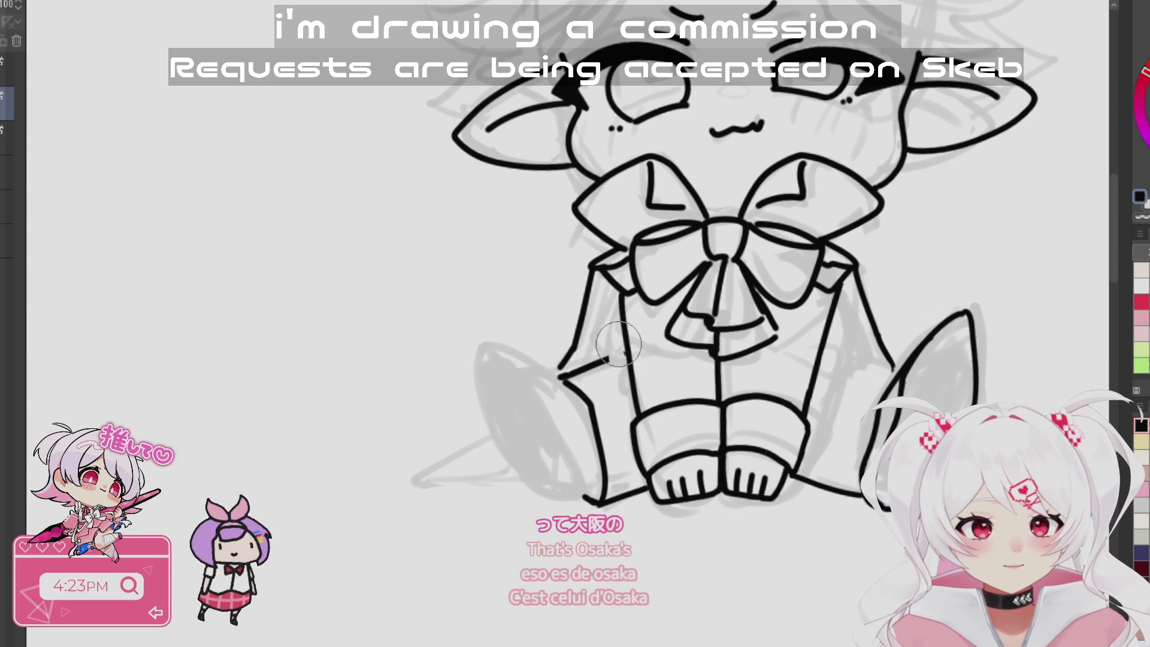
- Erase the short left-sleeve stroke and the top of the leg line
key(ctrl+z)
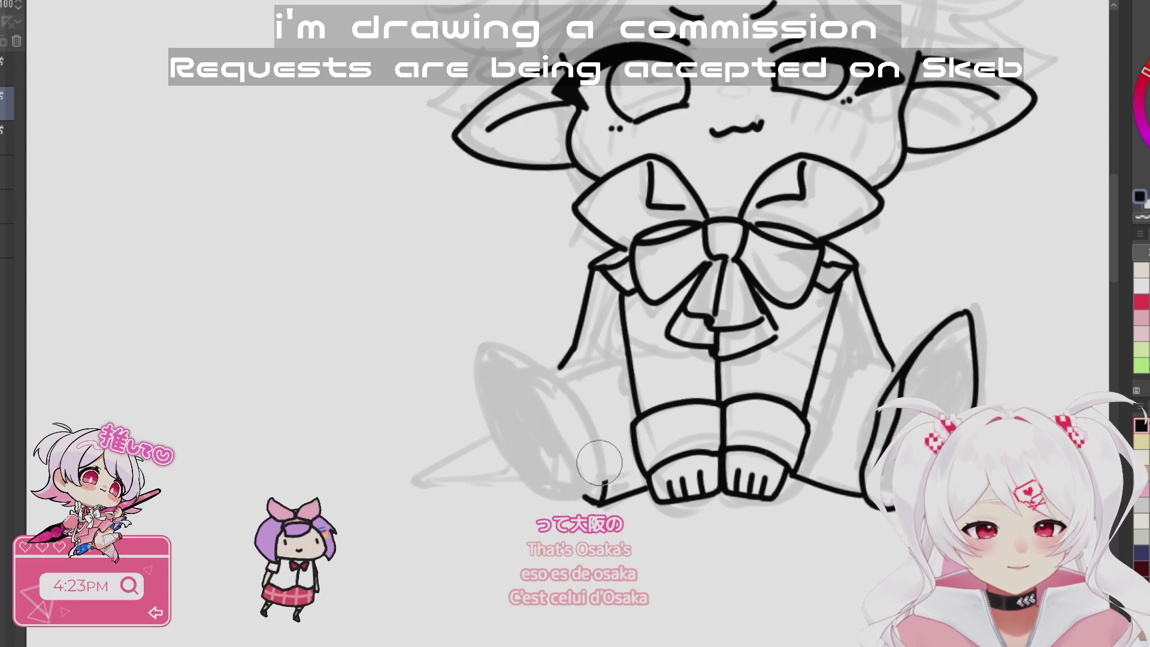
key(ctrl+y)
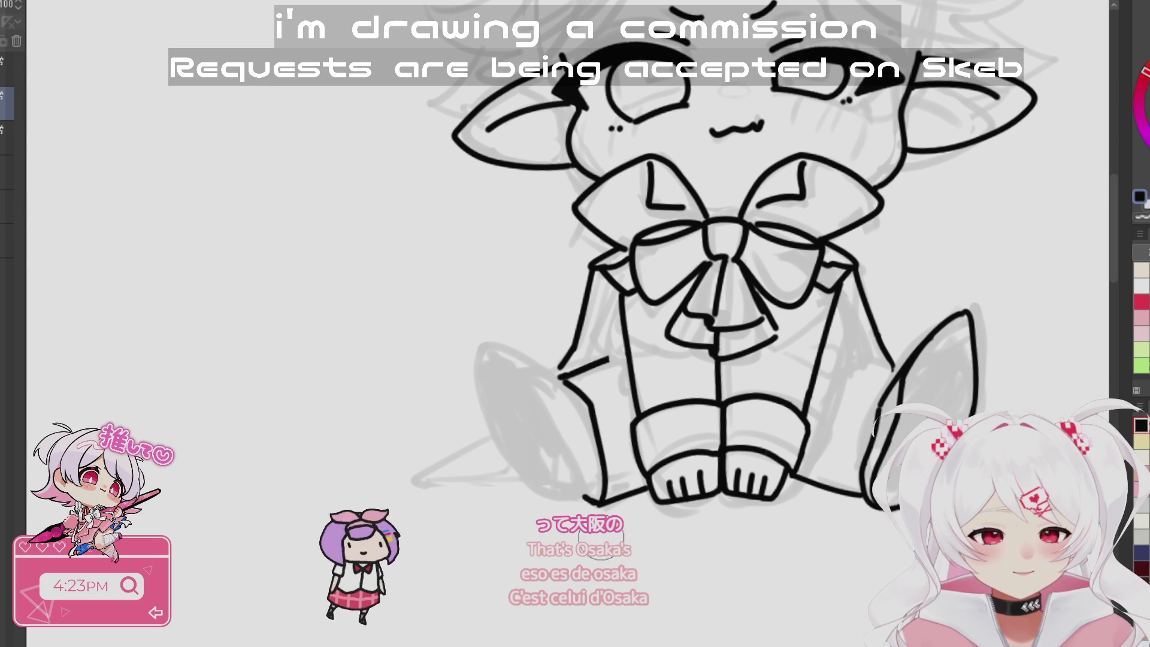
drag(606, 359, 554, 389)
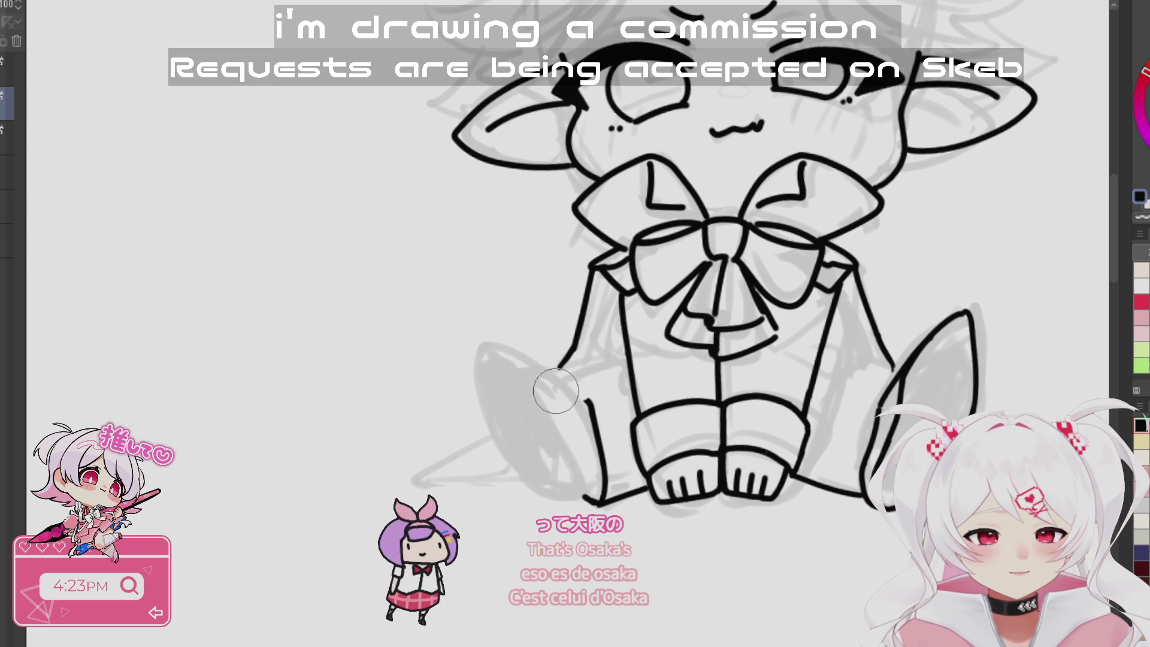
drag(823, 567, 909, 549)
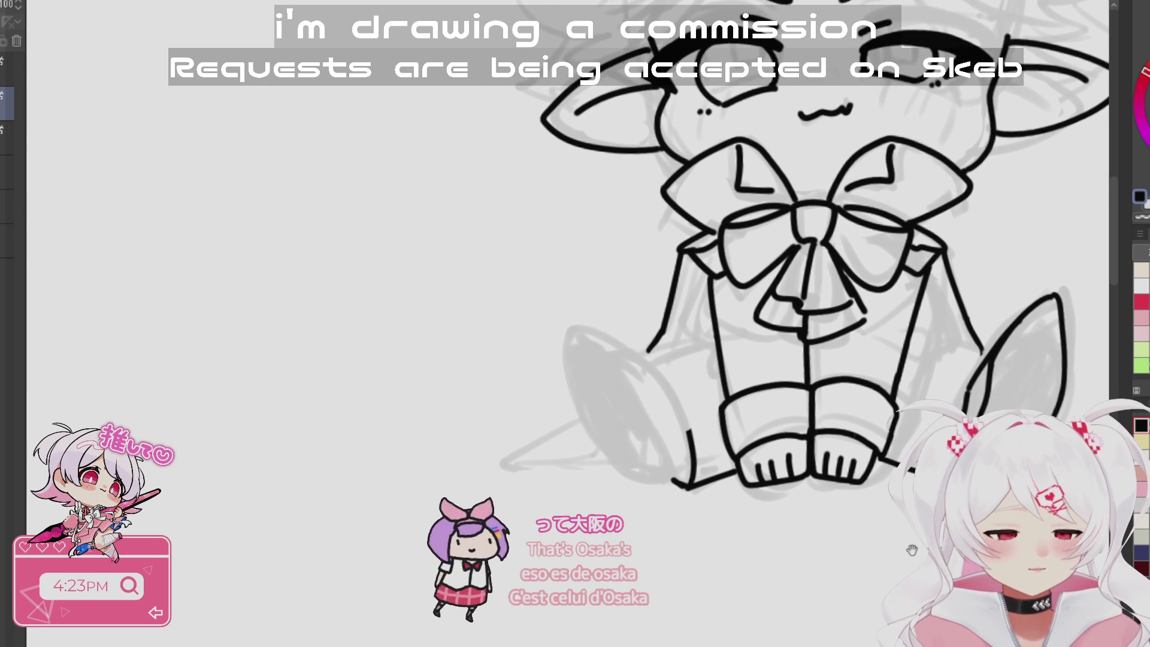
- Add short strokes and a fold line on both sleeves
drag(904, 354, 955, 375)
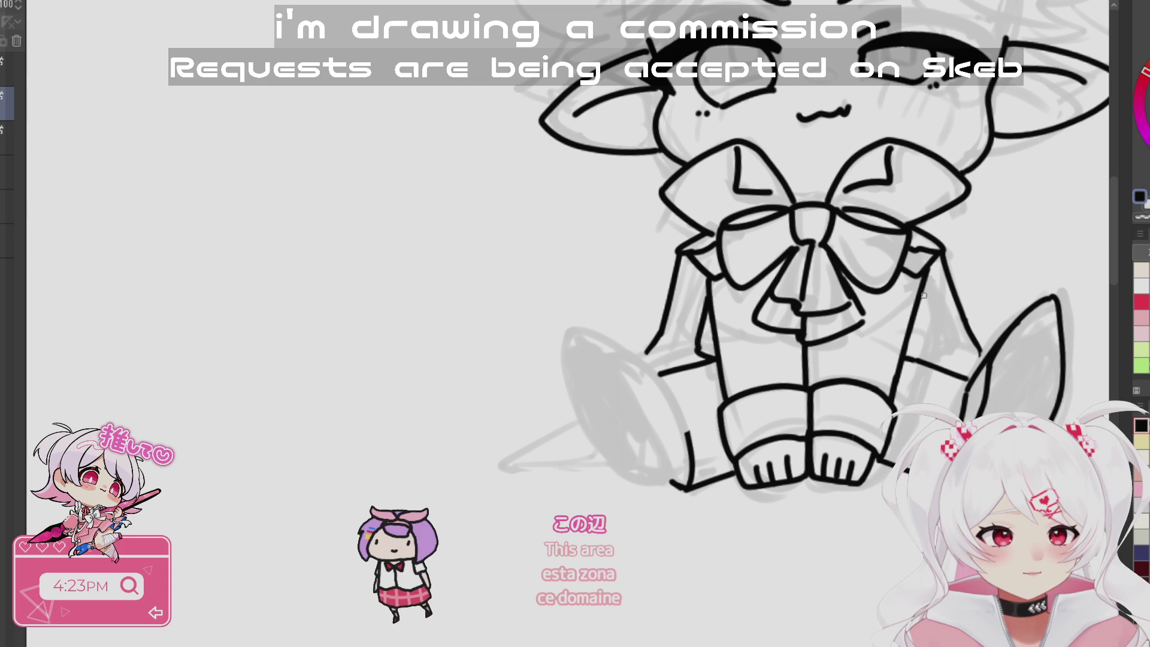
drag(931, 275, 923, 338)
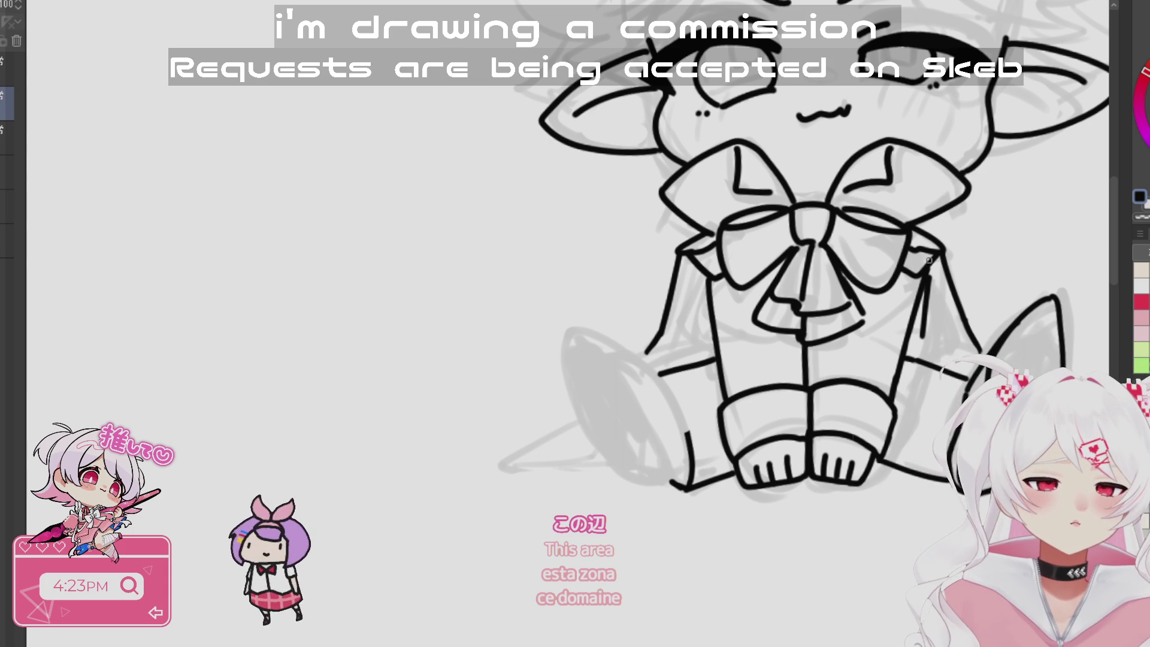
drag(956, 397, 938, 346)
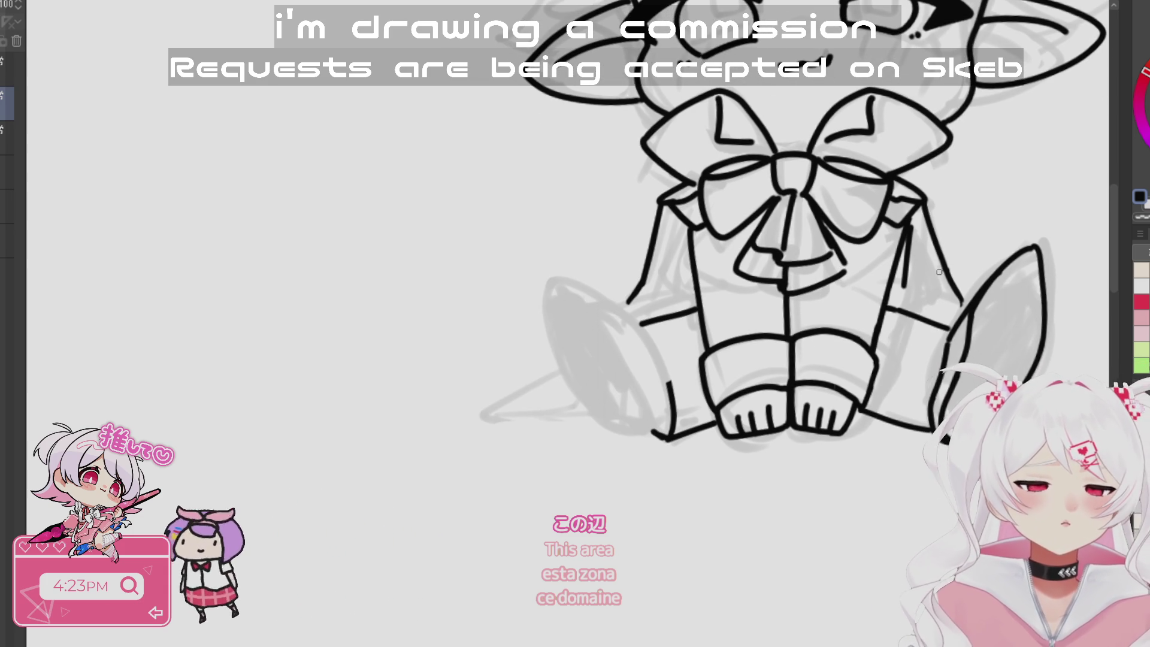
drag(690, 233, 682, 292)
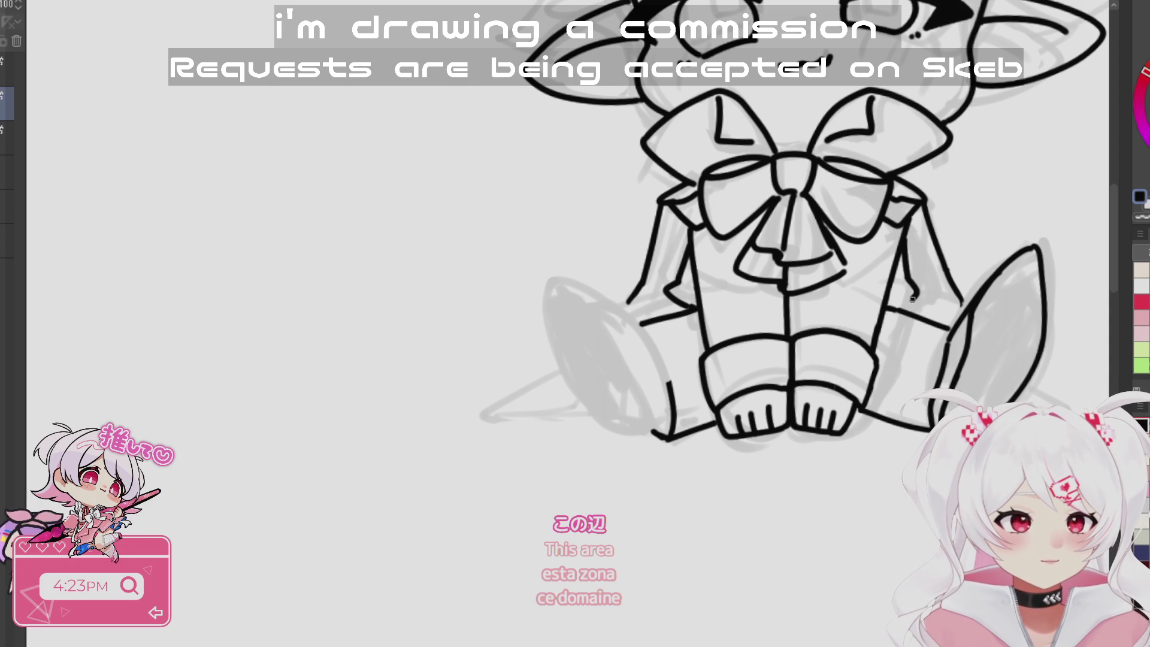
scroll(867, 347, down, 3)
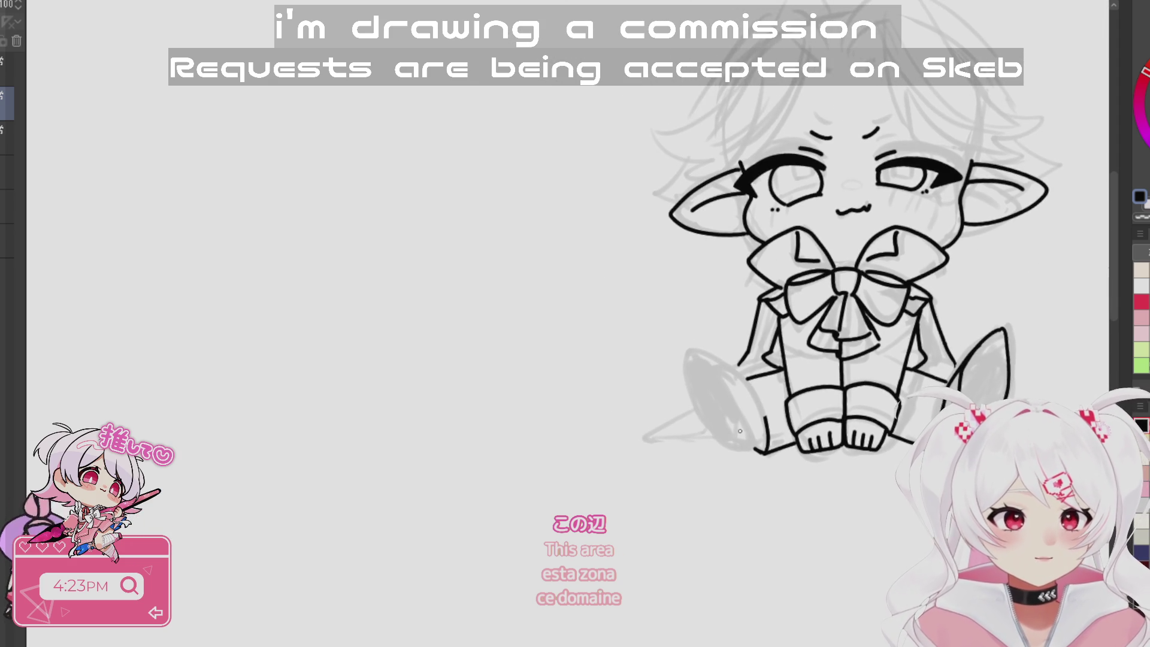
scroll(758, 349, up, 4)
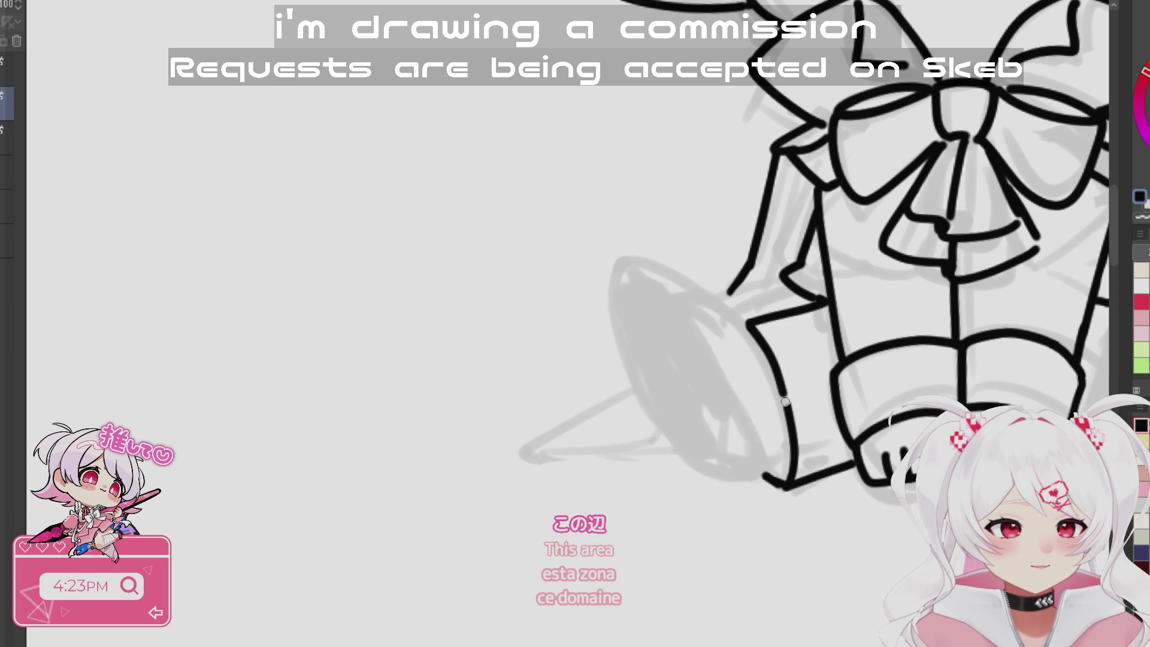
- Erase the stray outline strokes on the leg
drag(787, 403, 538, 413)
scroll(687, 541, down, 5)
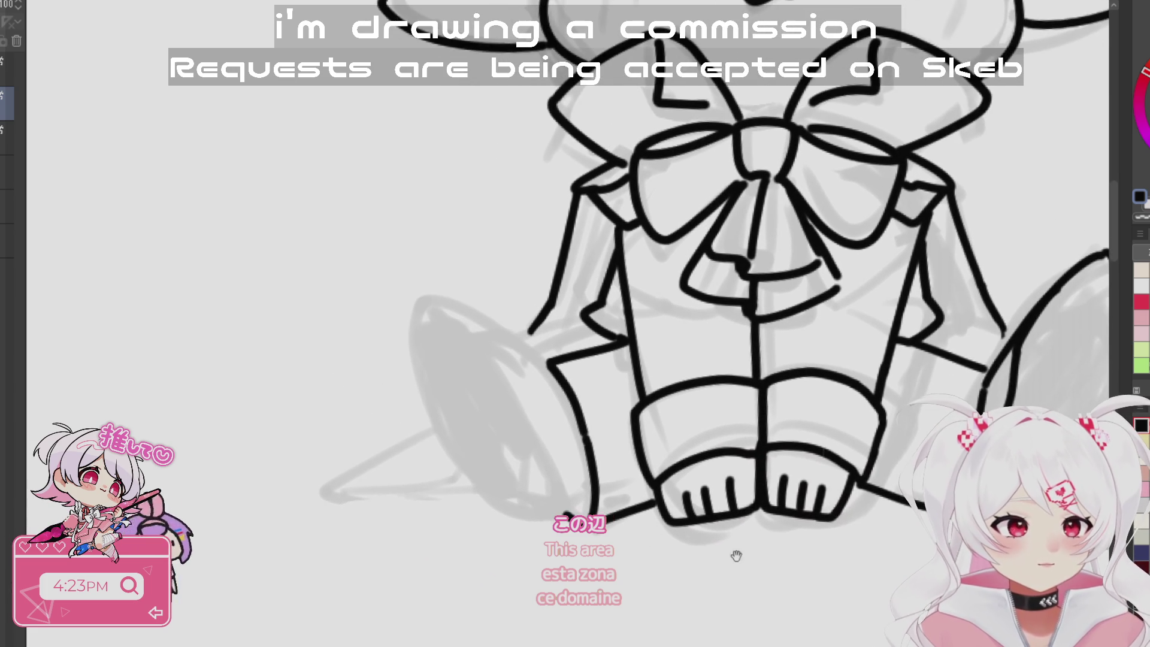
scroll(772, 503, up, 4)
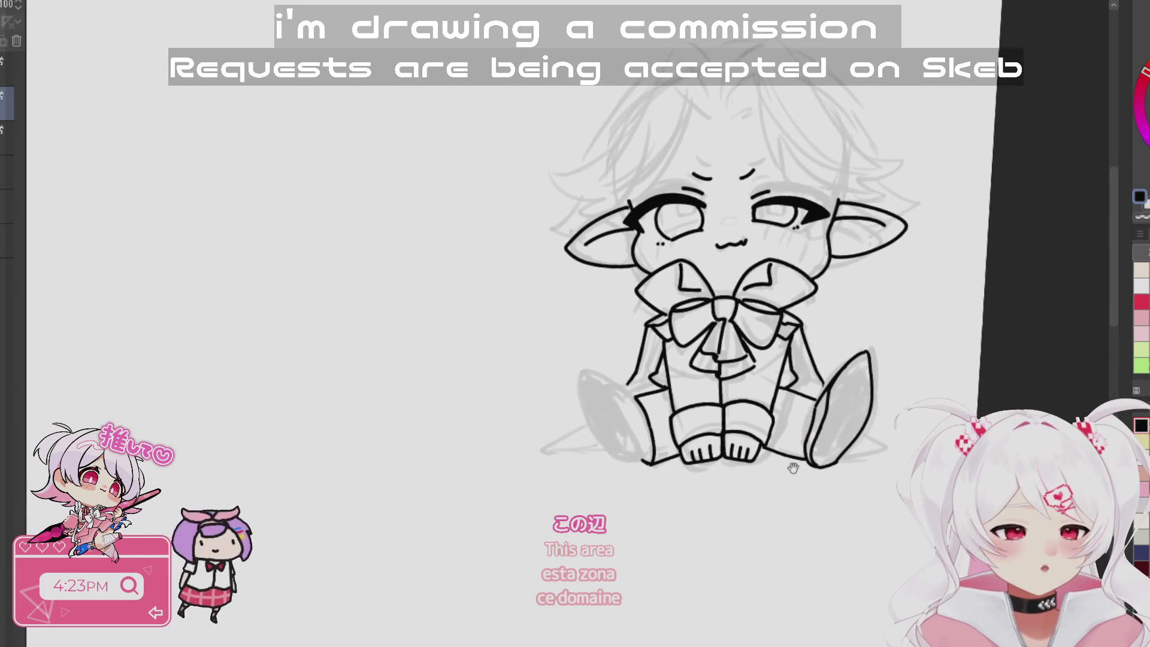
mouse_move(893, 325)
mouse_down()
mouse_move(820, 412)
mouse_move(794, 472)
mouse_move(801, 488)
mouse_move(890, 398)
mouse_move(888, 353)
mouse_up()
mouse_move(689, 606)
mouse_down()
mouse_move(689, 559)
mouse_move(809, 494)
mouse_move(708, 516)
mouse_move(730, 482)
mouse_up()
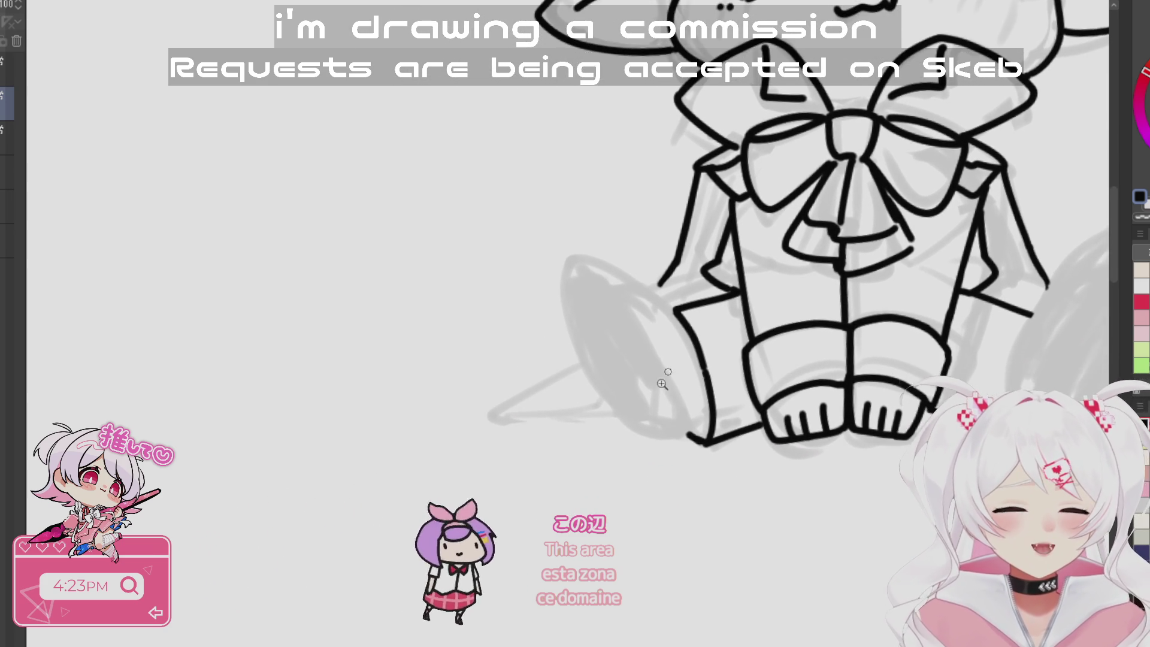
scroll(598, 285, up, 1)
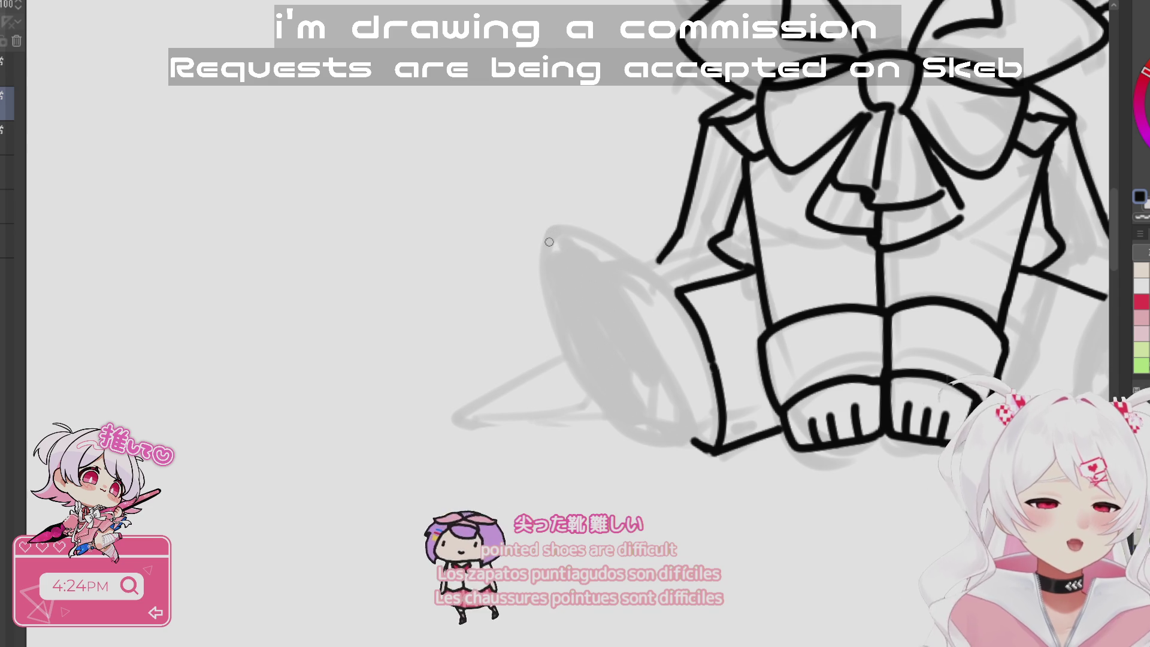
- Ink the left shoe's inner curve from its tip and erase the stray left stroke
mouse_move(545, 229)
mouse_down()
mouse_move(556, 340)
mouse_move(674, 448)
mouse_up()
mouse_move(552, 239)
mouse_down()
mouse_move(563, 231)
mouse_move(650, 341)
mouse_up()
key(ctrl+z)
key(ctrl+z)
mouse_move(543, 231)
mouse_down()
mouse_move(604, 272)
mouse_move(679, 404)
mouse_move(674, 447)
mouse_up()
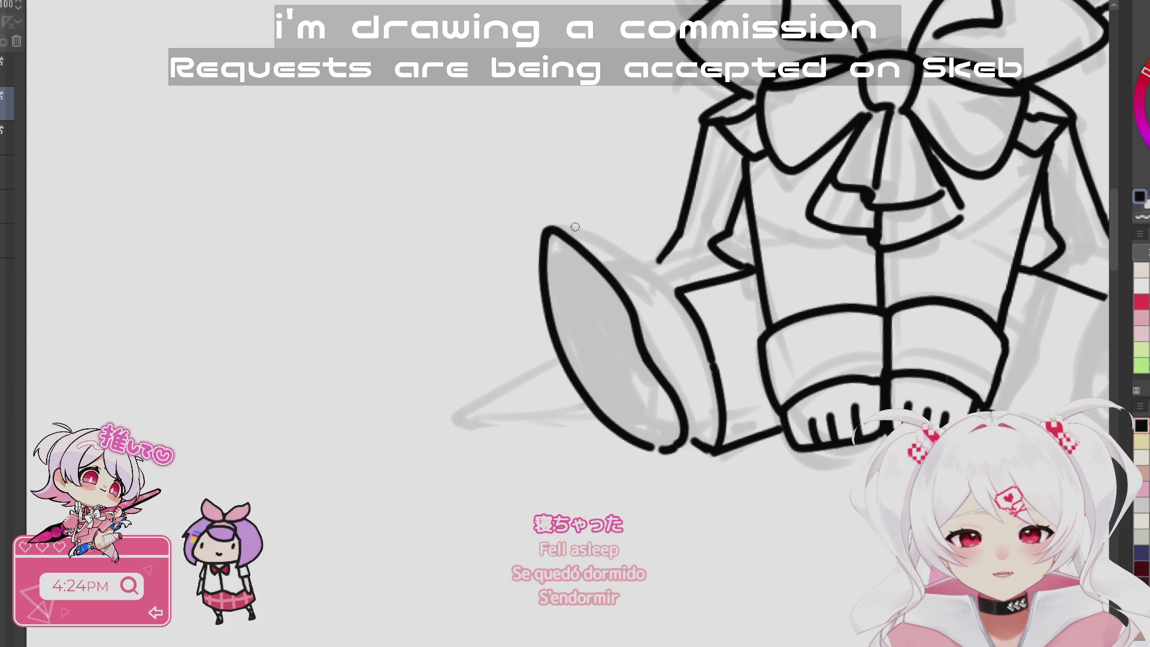
key(e)
mouse_move(544, 269)
mouse_down()
mouse_move(546, 329)
mouse_move(556, 321)
mouse_up()
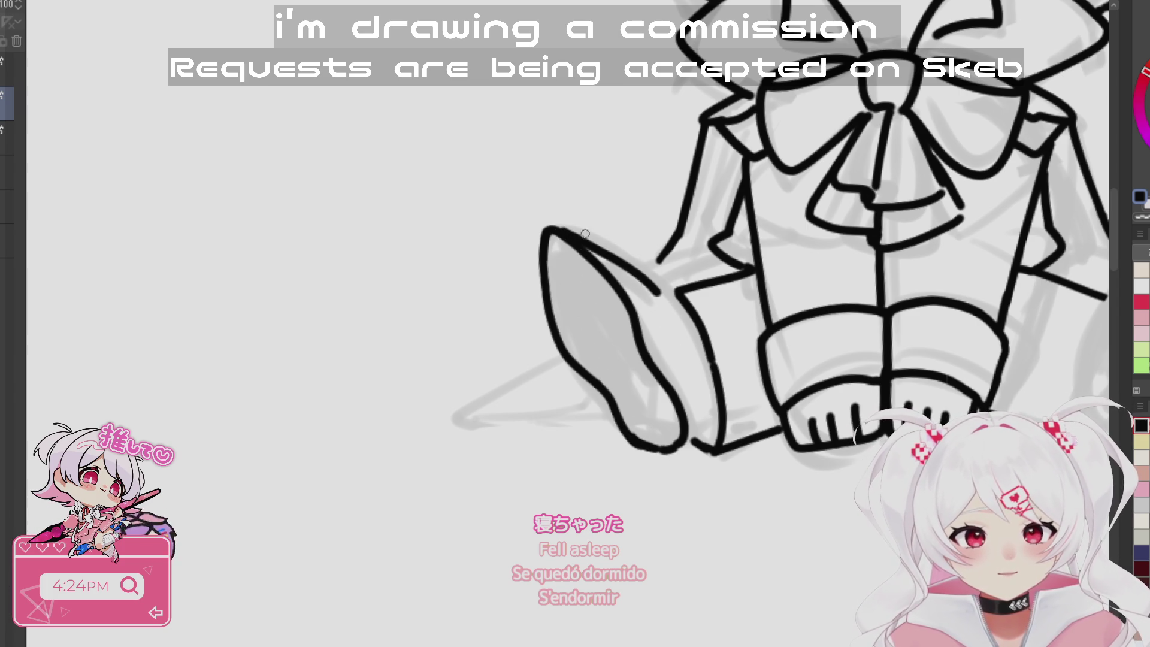
- Extend the line down the boot's inner edge and ink the leg line to the boot top
mouse_move(667, 312)
mouse_down()
mouse_move(709, 432)
mouse_move(695, 447)
mouse_move(699, 431)
mouse_up()
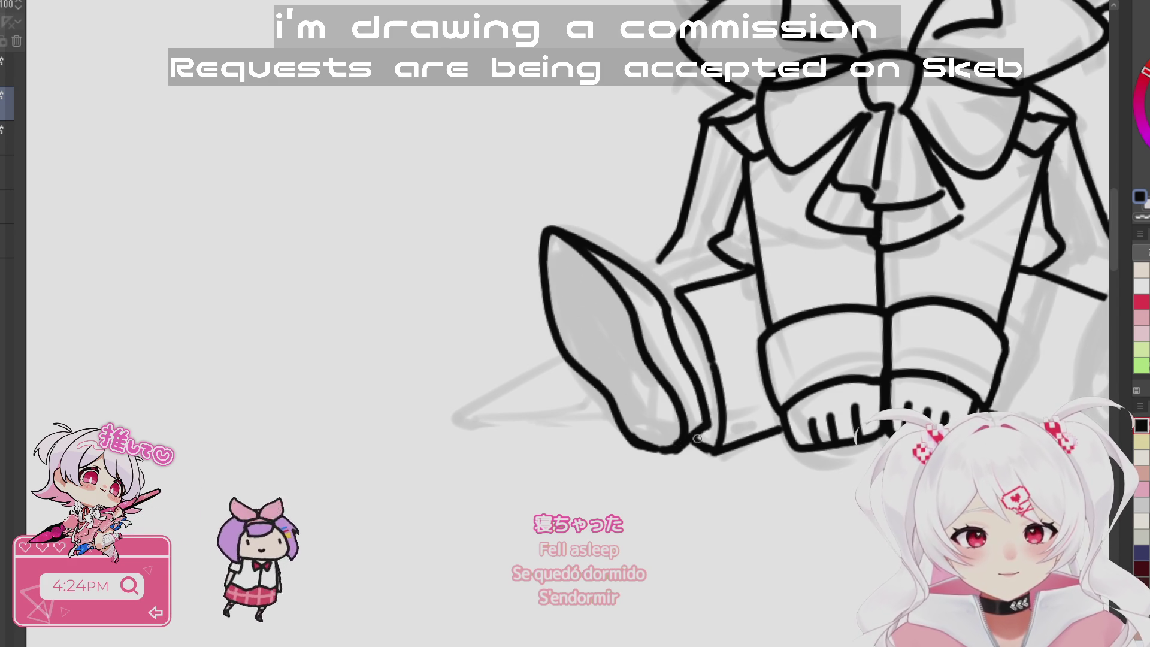
drag(683, 303, 667, 301)
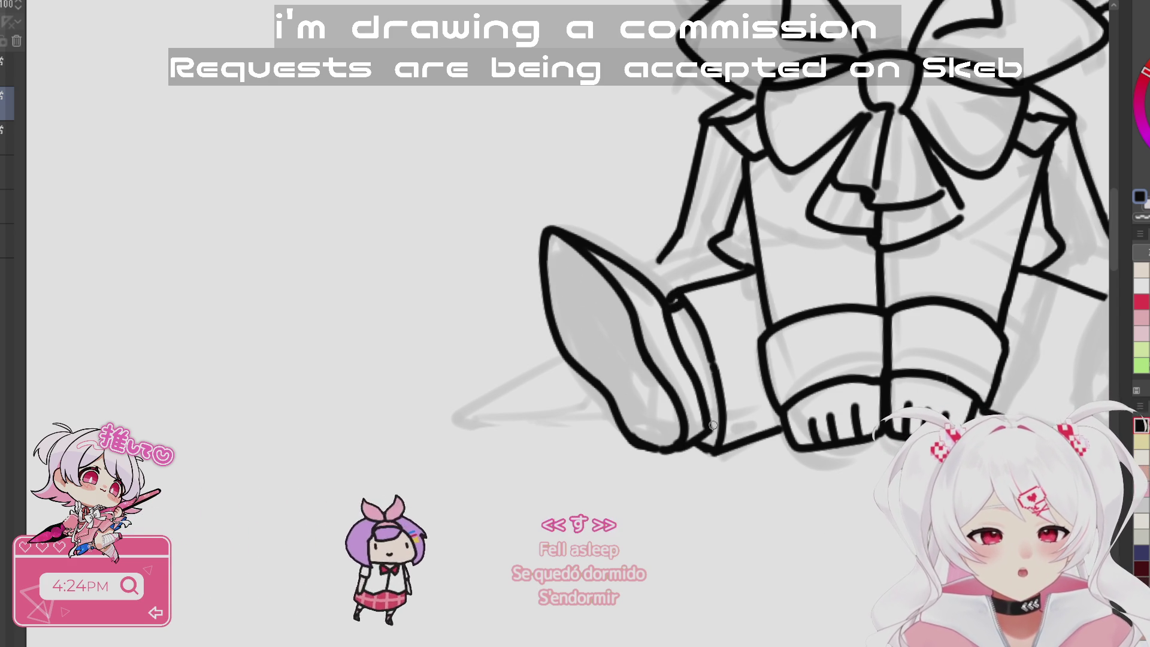
key(ctrl+minus)
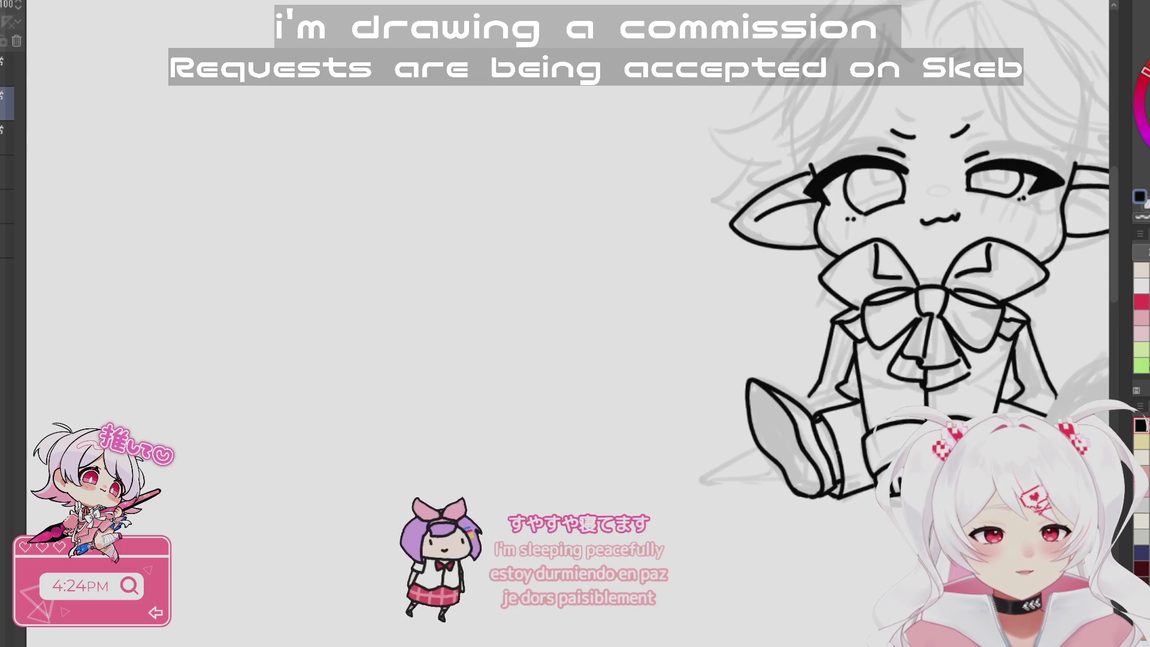
key(ctrl+plus)
key(ctrl+plus)
key(ctrl+plus)
drag(775, 228, 762, 239)
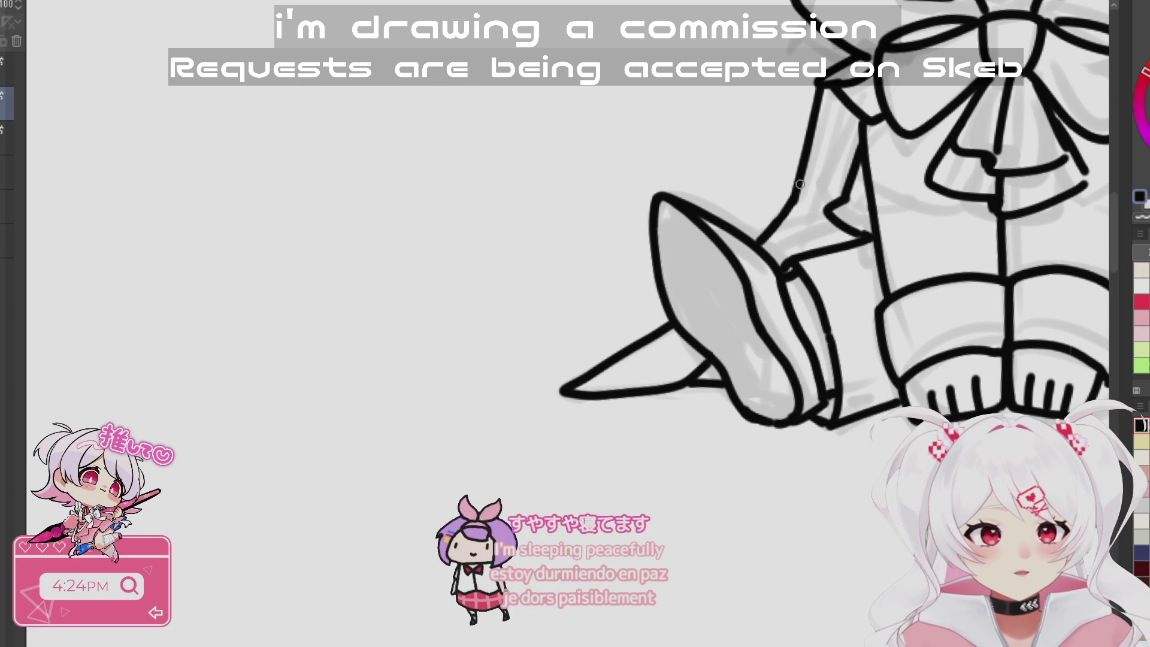
drag(801, 190, 769, 259)
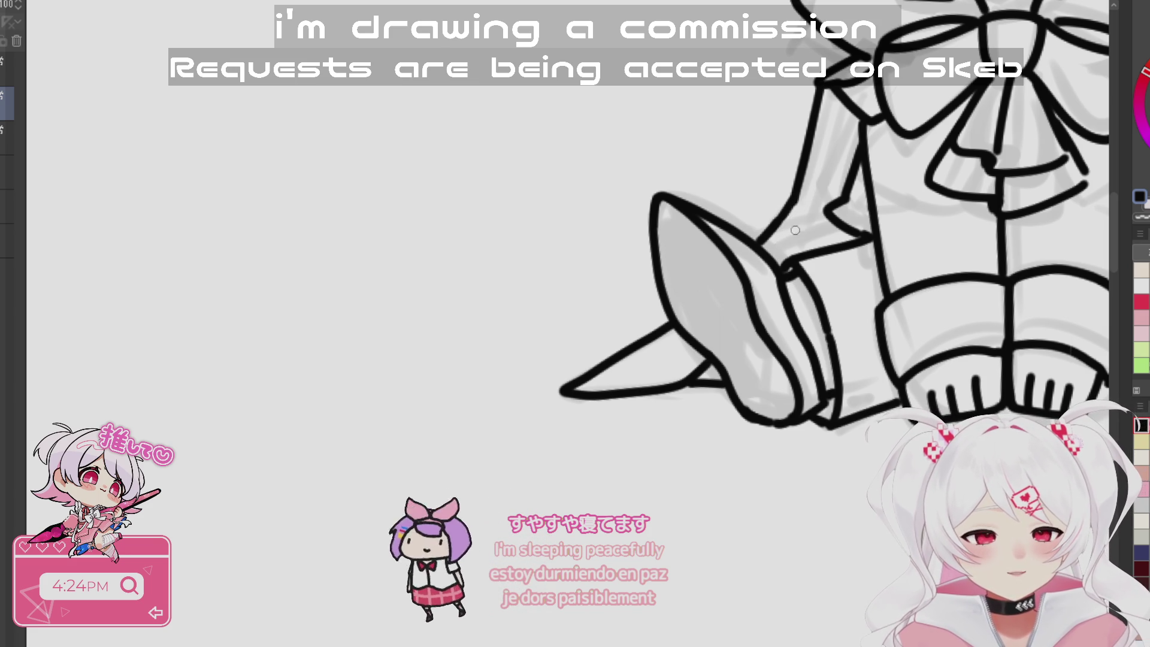
scroll(890, 491, down, 5)
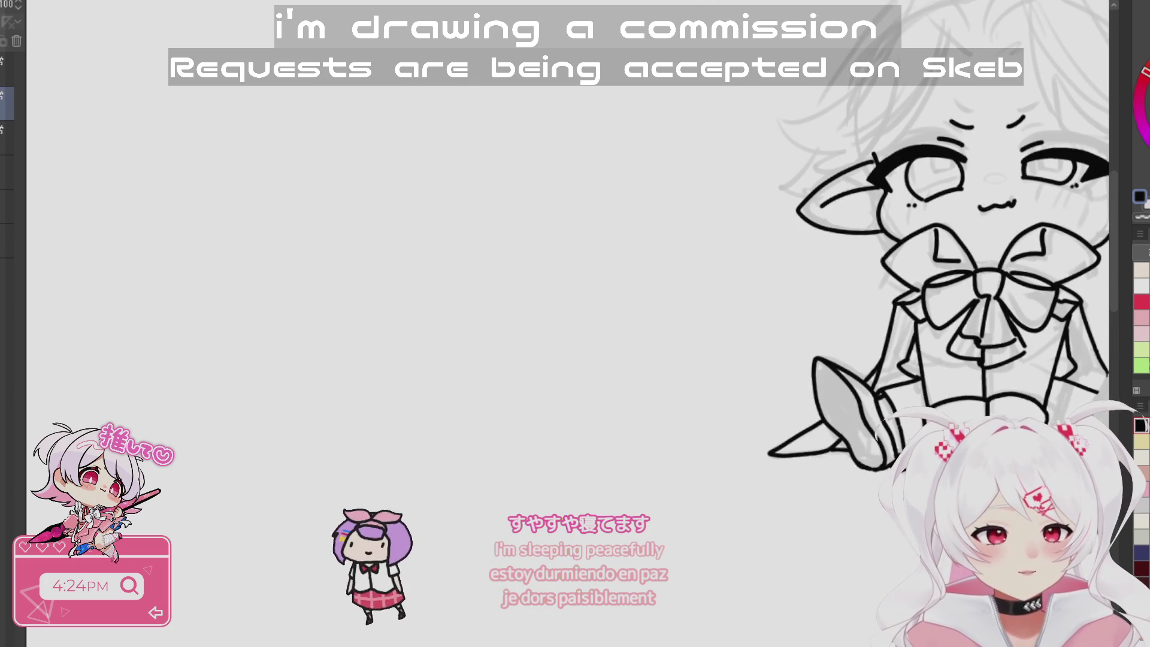
scroll(701, 265, up, 3)
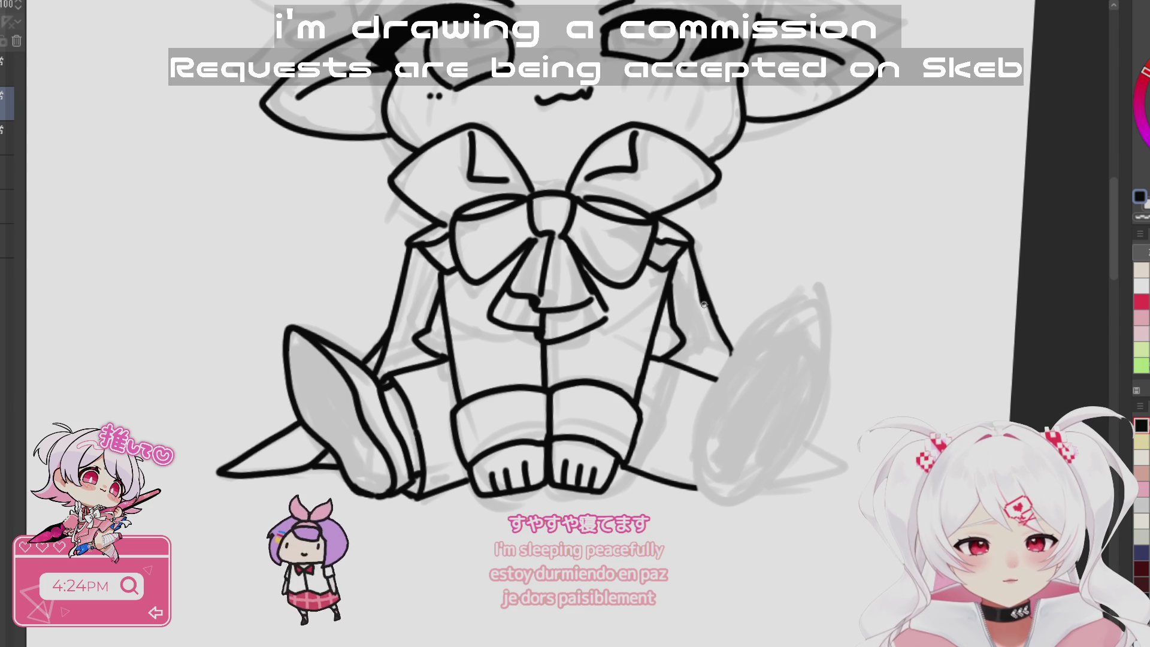
- Ink the right leg's outer line and upper-left edge down toward the shoe
drag(810, 523, 838, 496)
scroll(779, 454, up, 2)
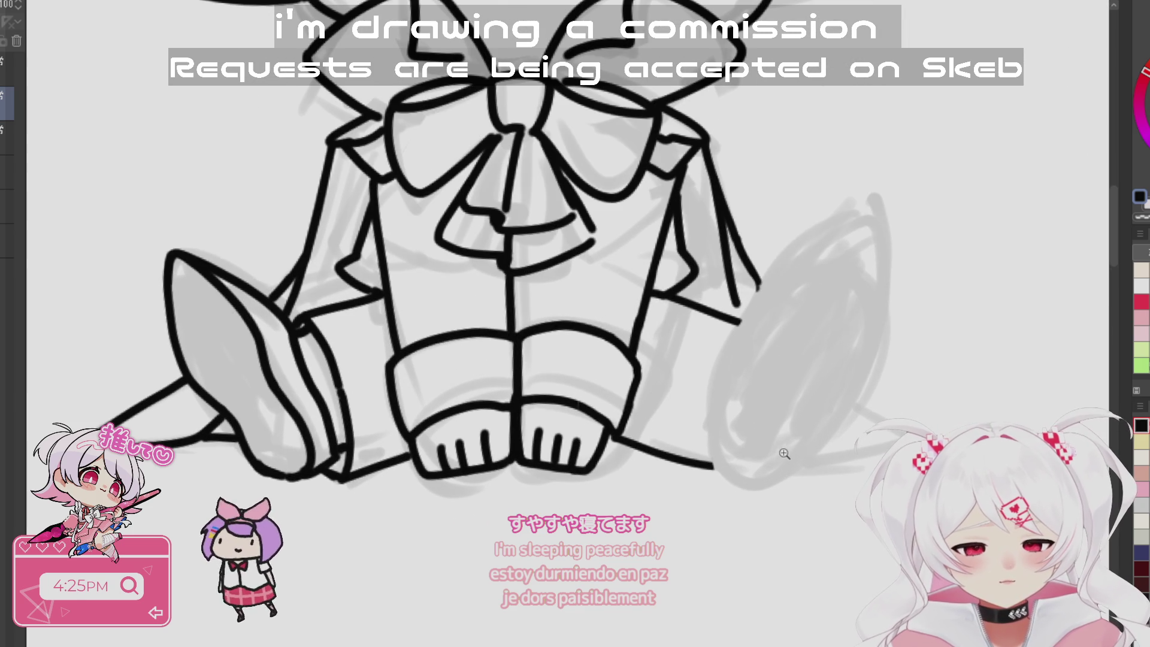
mouse_move(741, 321)
mouse_down()
mouse_move(766, 285)
mouse_move(856, 219)
mouse_up()
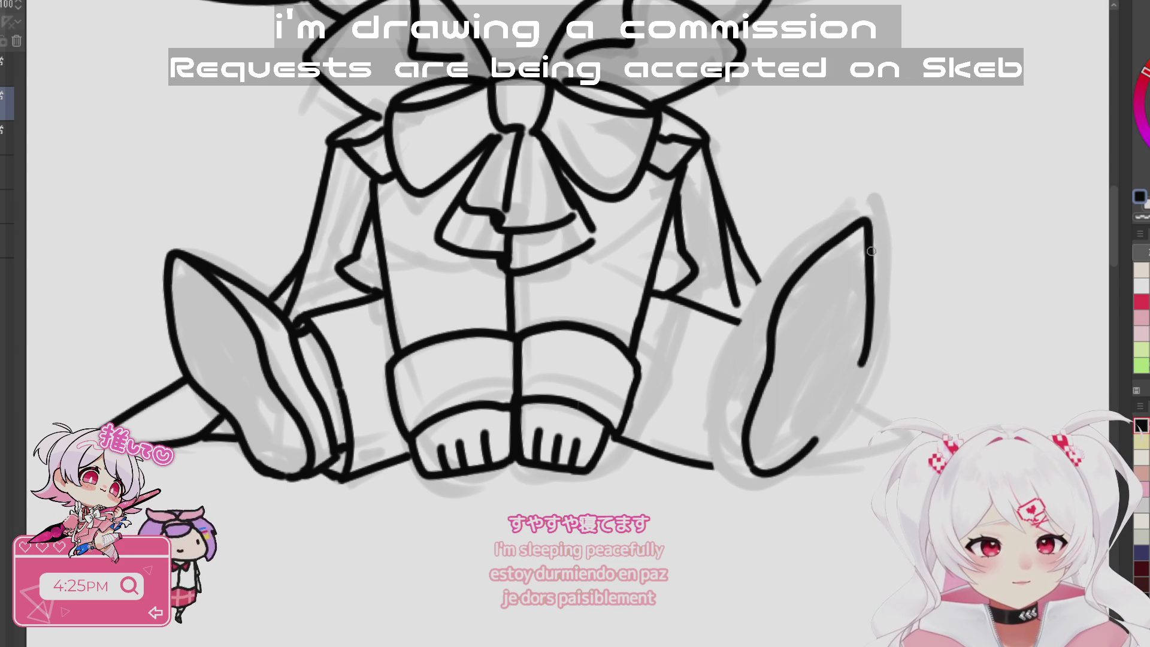
key(ctrl+z)
mouse_move(867, 220)
mouse_down()
mouse_move(853, 364)
mouse_move(794, 459)
mouse_up()
drag(808, 251, 748, 327)
key(ctrl+z)
key(ctrl+z)
drag(825, 247, 747, 324)
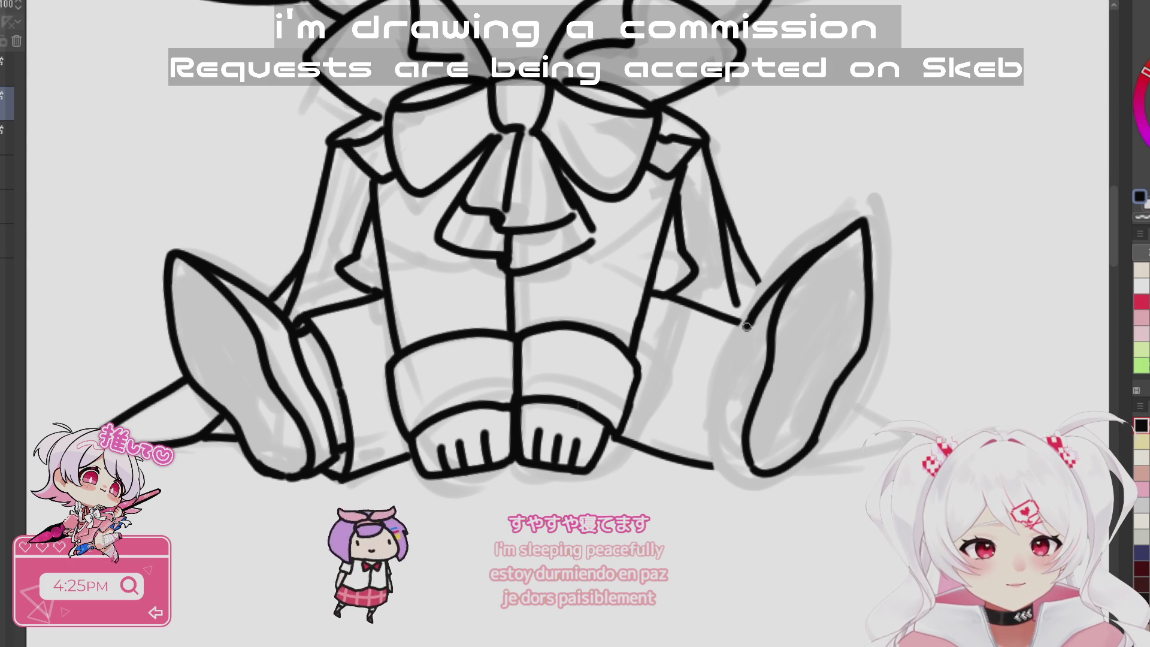
- Ink the right shoe's left edge and sole
mouse_move(748, 329)
mouse_down()
mouse_move(732, 389)
mouse_move(746, 470)
mouse_up()
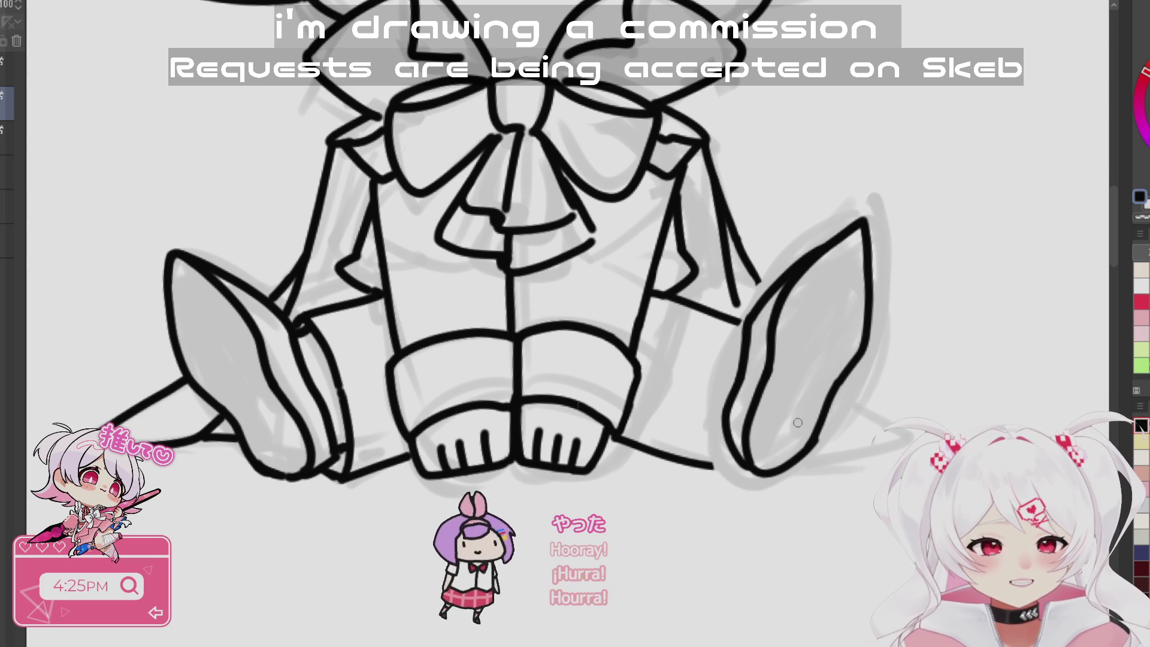
key(ctrl+z)
key(ctrl+z)
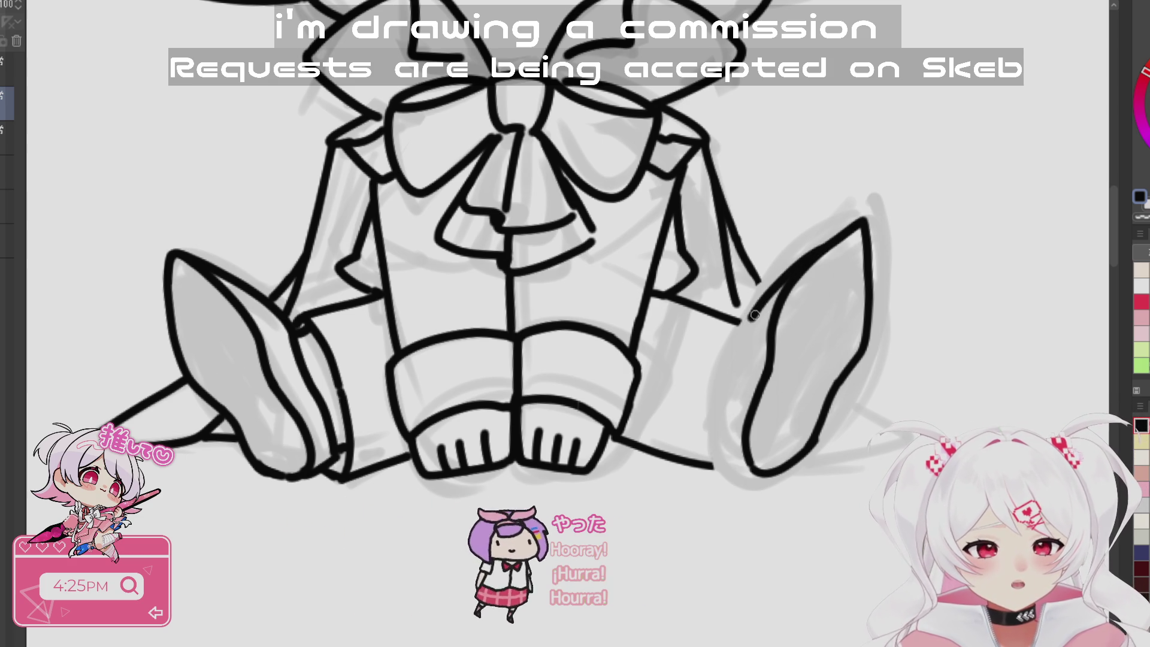
key(ctrl+z)
mouse_move(809, 256)
mouse_down()
mouse_move(734, 358)
mouse_move(727, 457)
mouse_up()
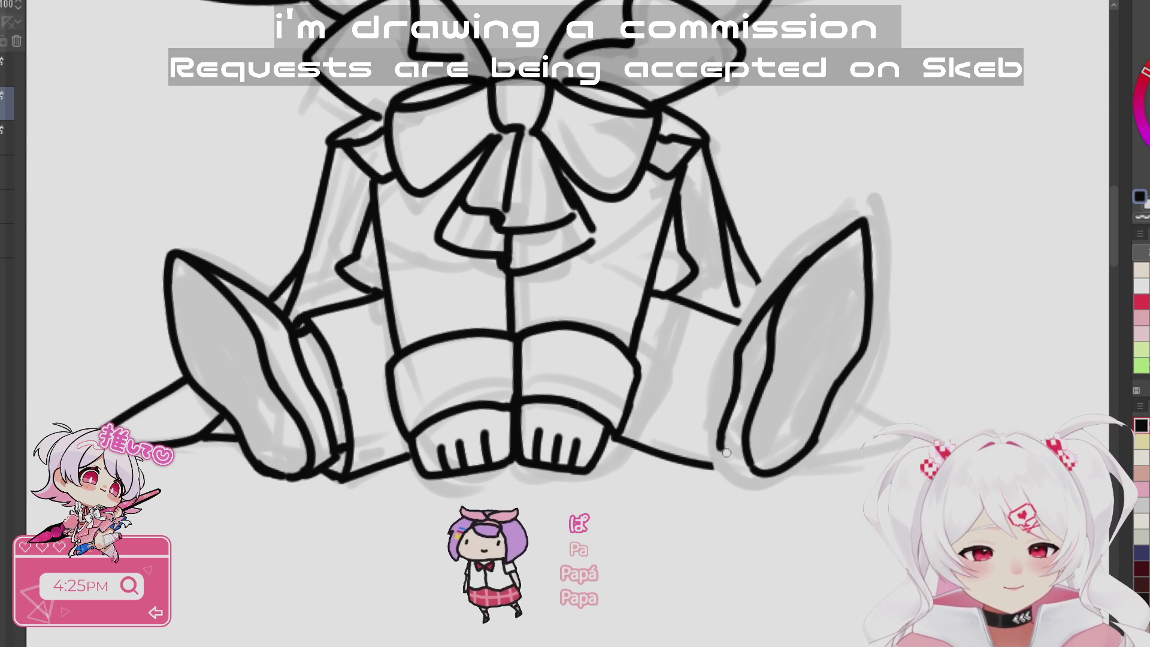
mouse_move(777, 499)
mouse_down()
mouse_move(717, 460)
mouse_move(736, 346)
mouse_move(770, 294)
mouse_move(906, 249)
mouse_move(838, 455)
mouse_move(818, 435)
mouse_move(818, 450)
mouse_up()
- Rotate the selected right leg slightly with a free transform and deselect
key(ctrl+t)
click(756, 548)
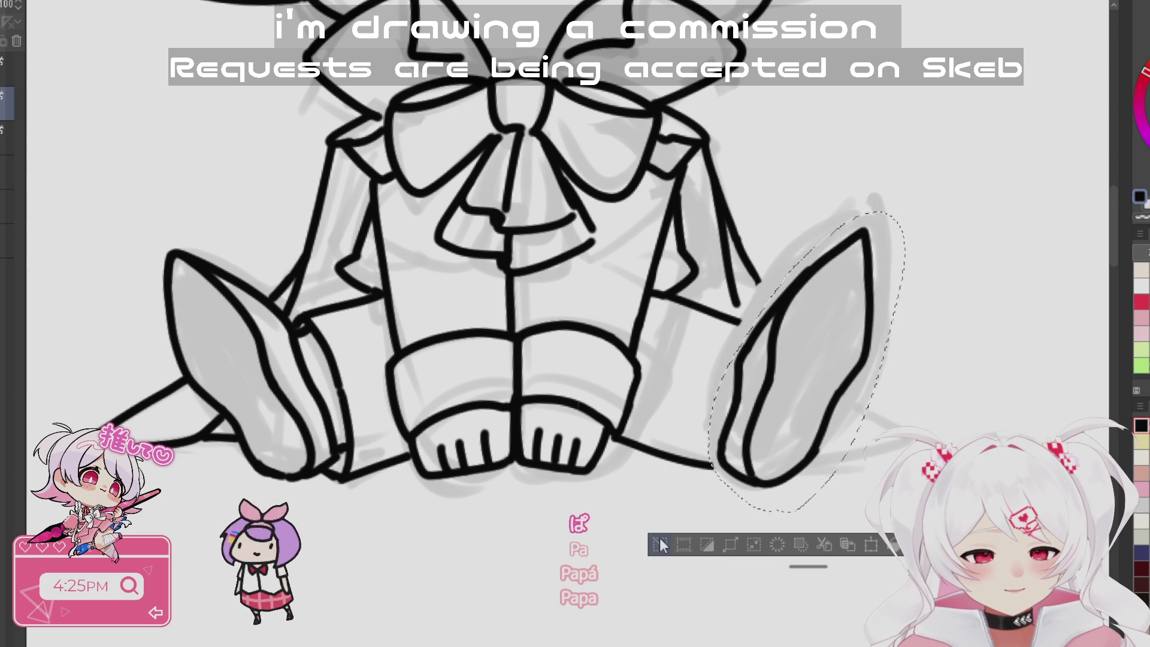
key(ctrl+d)
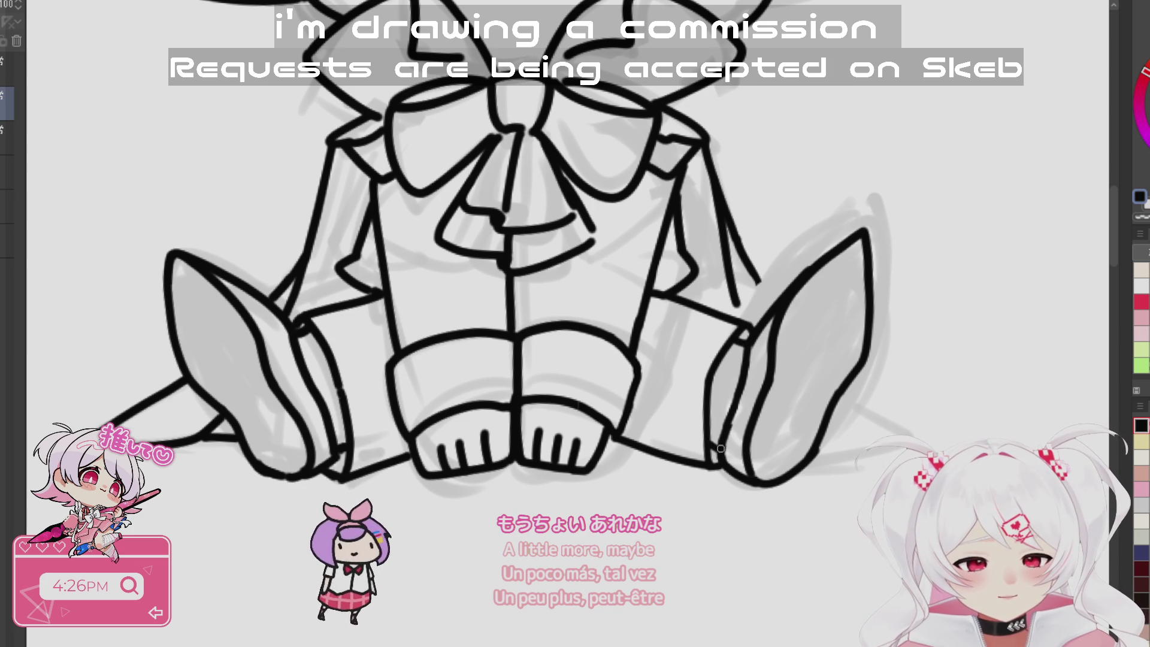
- Level the canvas view and ink a peaked fringe strand with a short strand beside it
scroll(811, 508, down, 3)
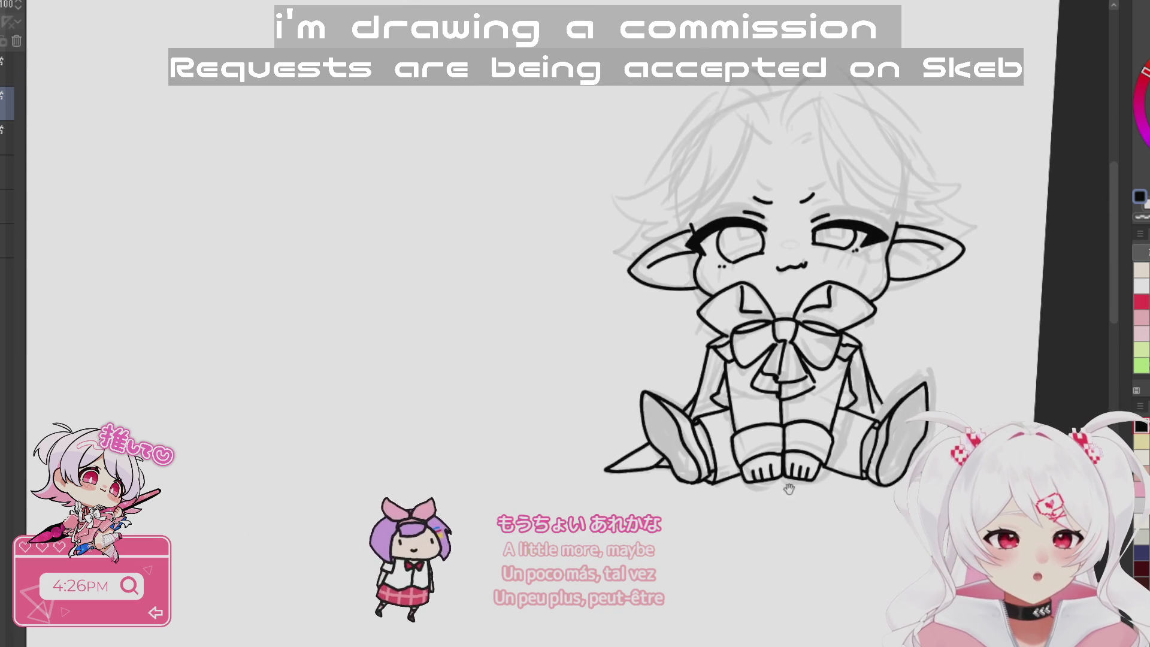
scroll(810, 509, up, 2)
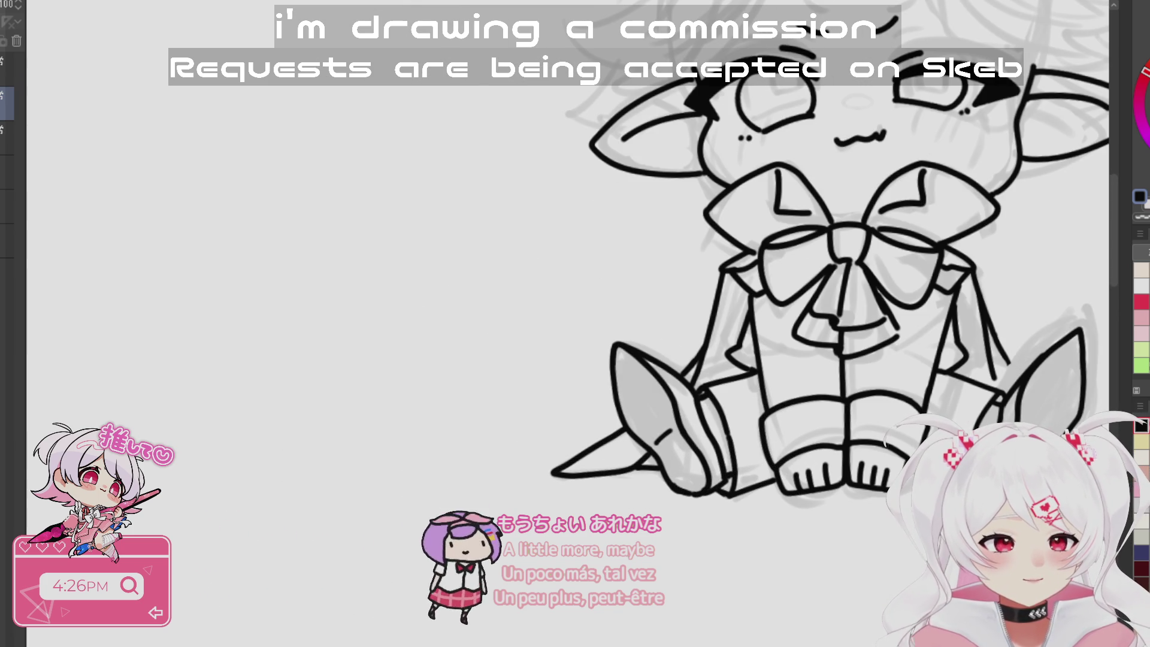
scroll(744, 589, down, 3)
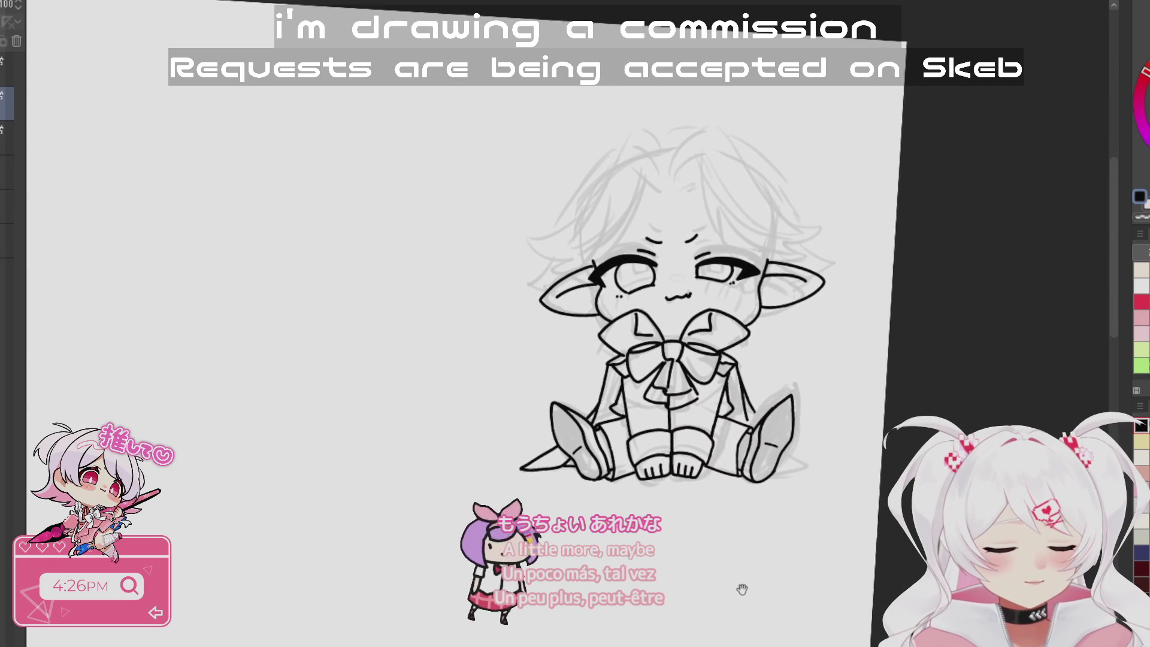
drag(743, 605, 788, 621)
drag(793, 341, 60, 133)
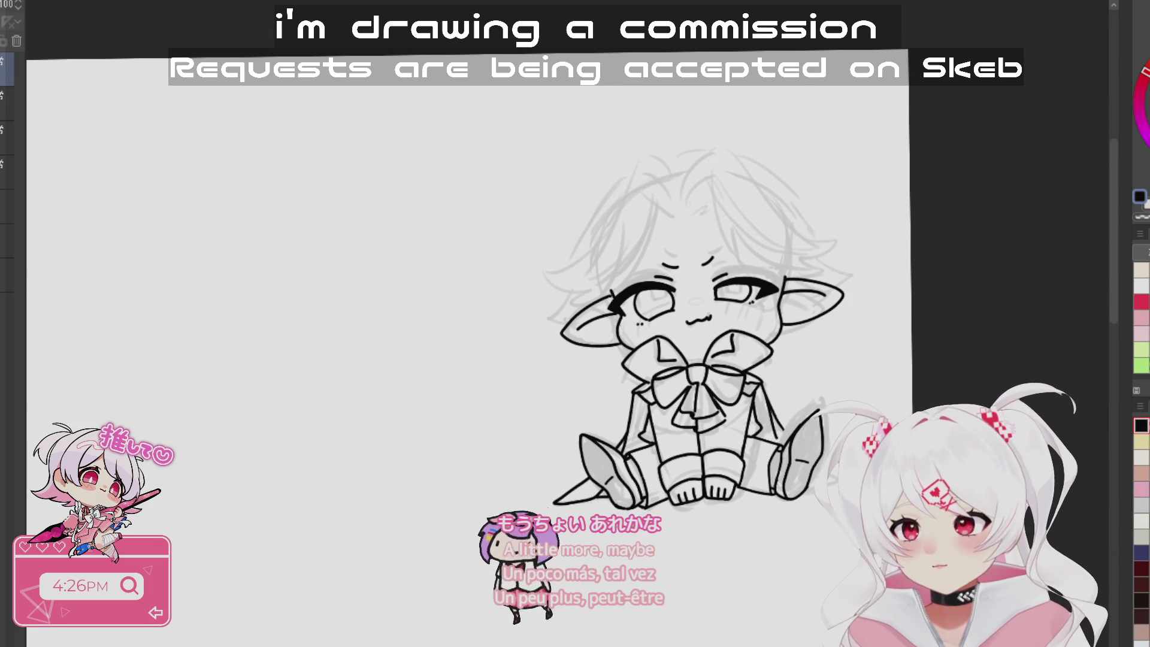
scroll(664, 188, up, 3)
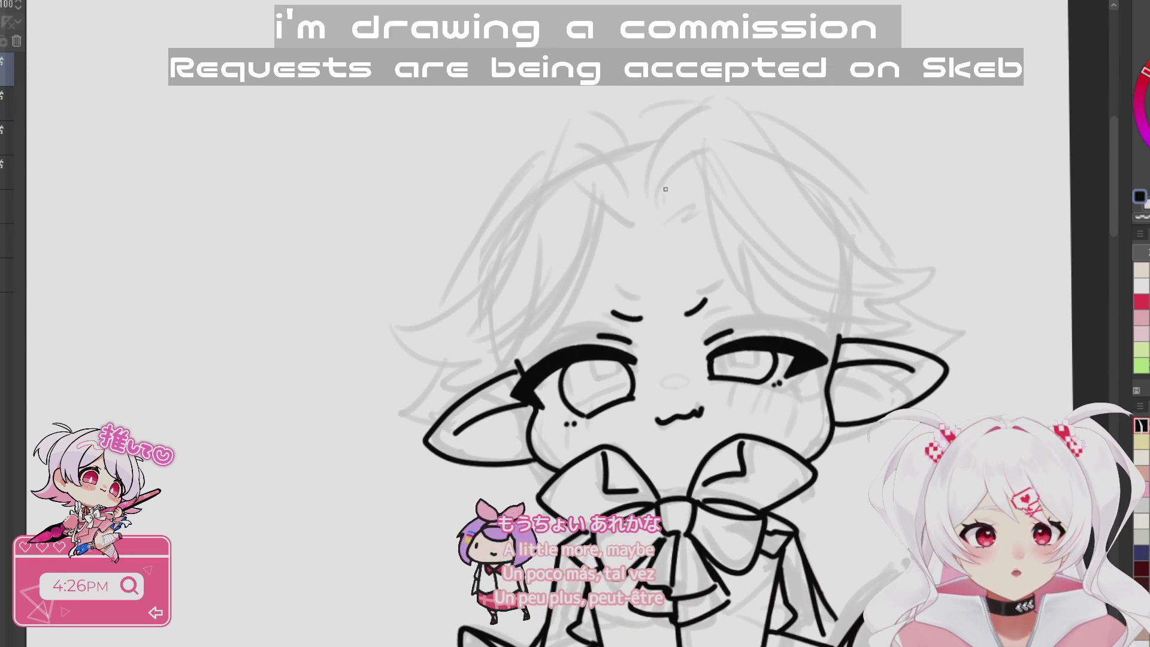
mouse_move(665, 194)
mouse_down()
mouse_move(694, 161)
mouse_move(710, 231)
mouse_move(786, 318)
mouse_up()
drag(765, 233, 771, 266)
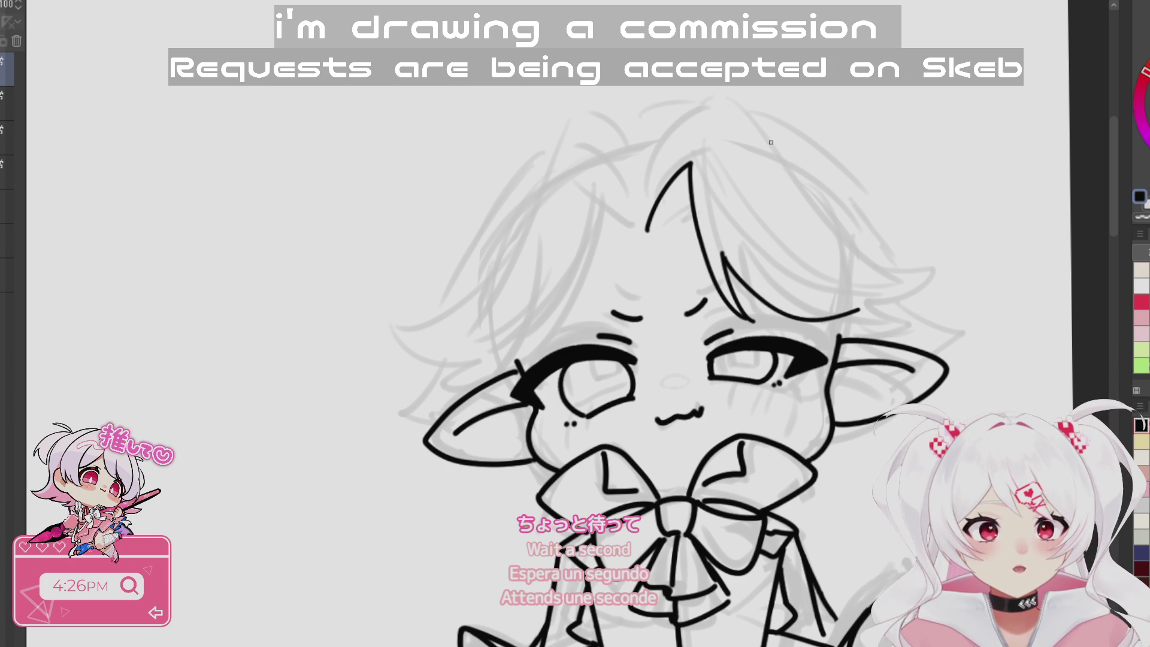
- Nudge the newly inked hair strands slightly left and down with Transform
key(ctrl+t)
mouse_move(793, 280)
mouse_down()
mouse_move(780, 281)
mouse_move(777, 302)
mouse_move(804, 299)
mouse_up()
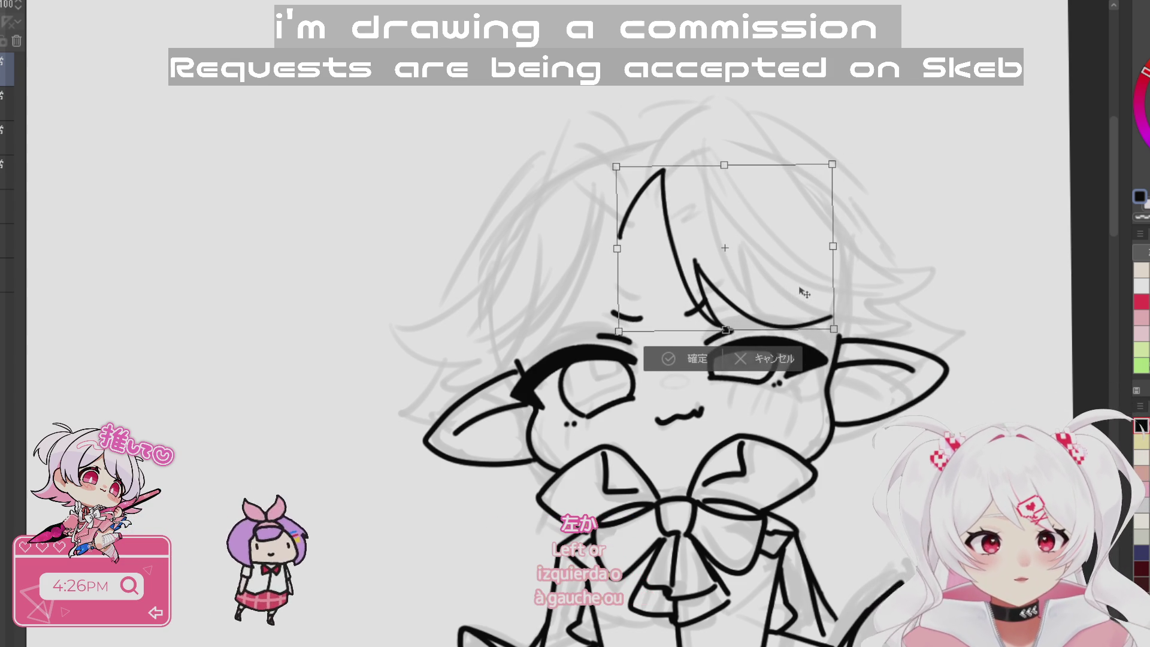
key(Return)
- Ink a long bang strand sweeping down-right across the forehead, retrying its fringe-tip stroke
drag(626, 237, 659, 213)
mouse_move(647, 234)
mouse_down()
mouse_move(665, 223)
mouse_move(687, 135)
mouse_move(926, 252)
mouse_up()
key(ctrl+z)
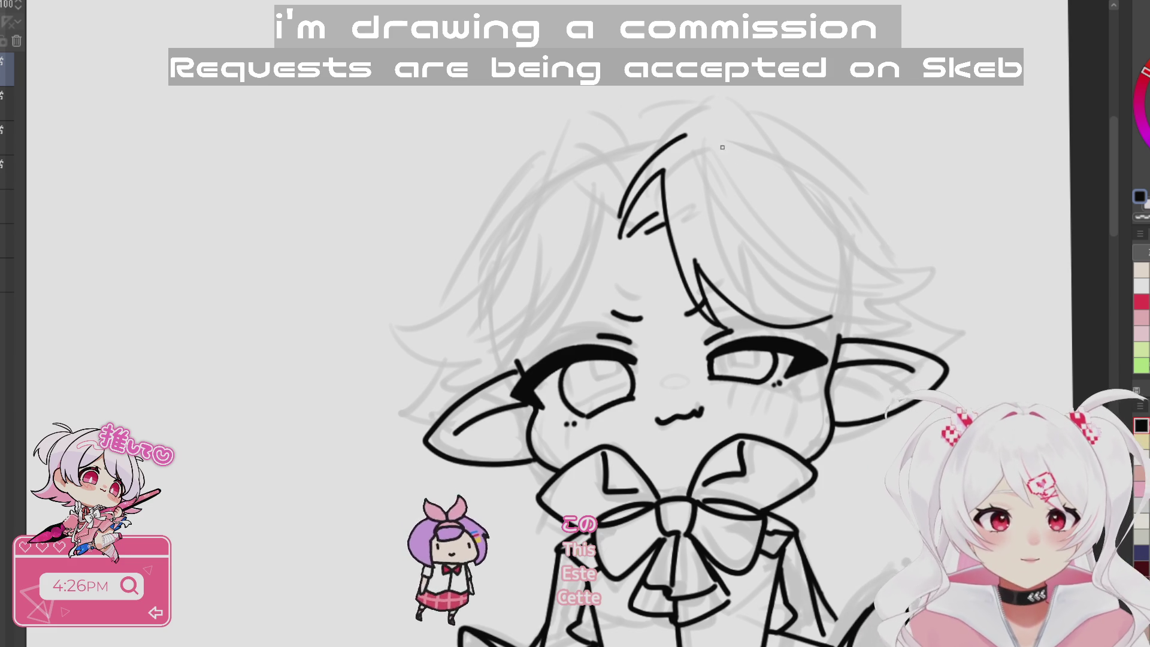
drag(713, 142, 904, 279)
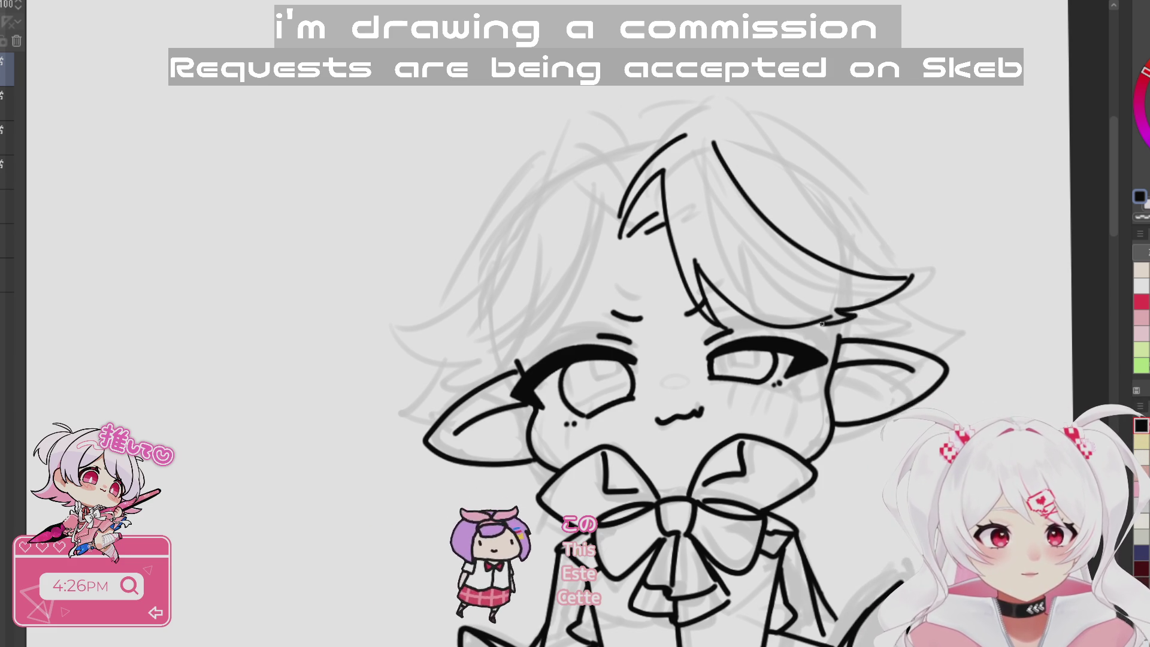
mouse_move(1003, 326)
mouse_down()
mouse_move(868, 491)
mouse_move(681, 623)
mouse_up()
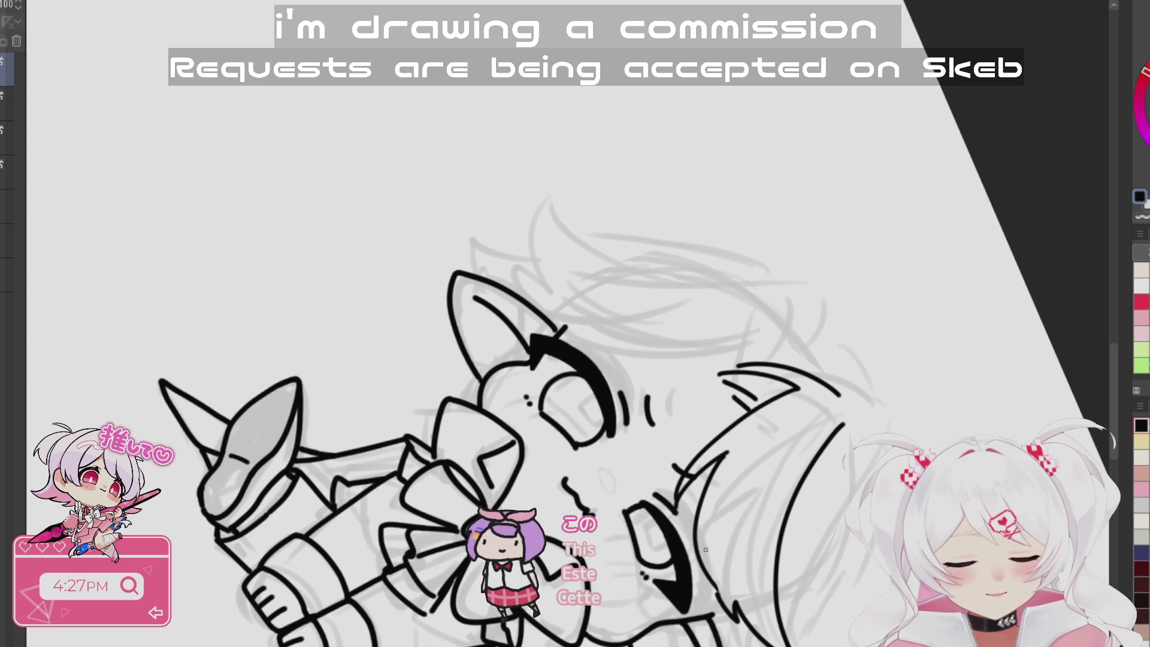
key(minus)
key(minus)
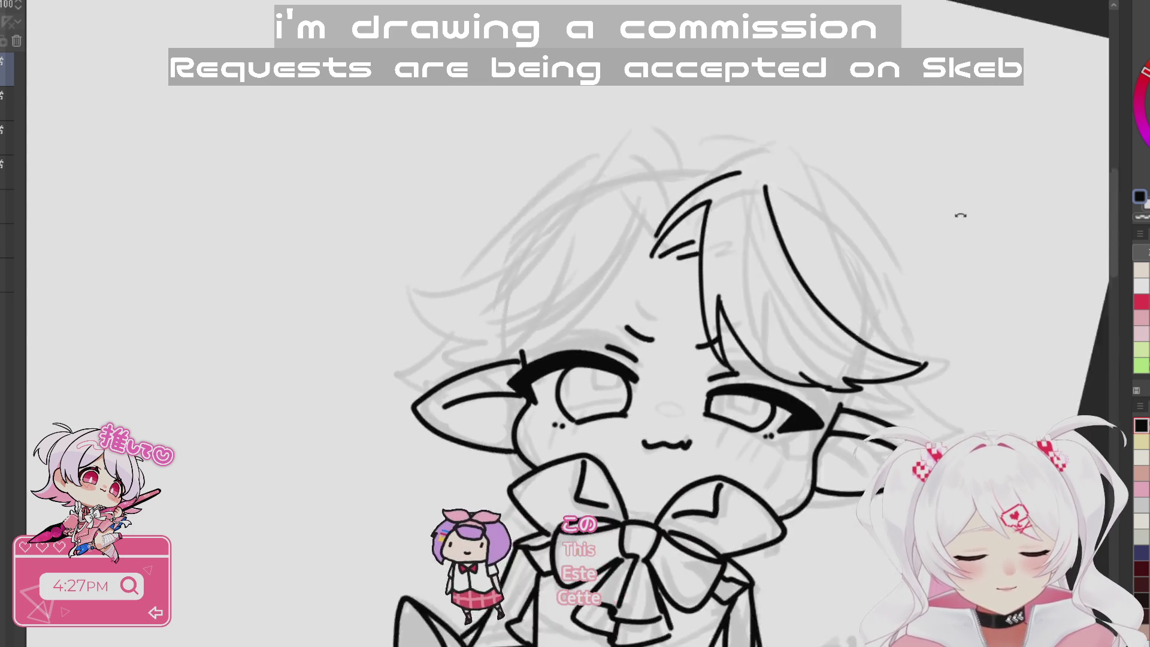
key(ctrl+z)
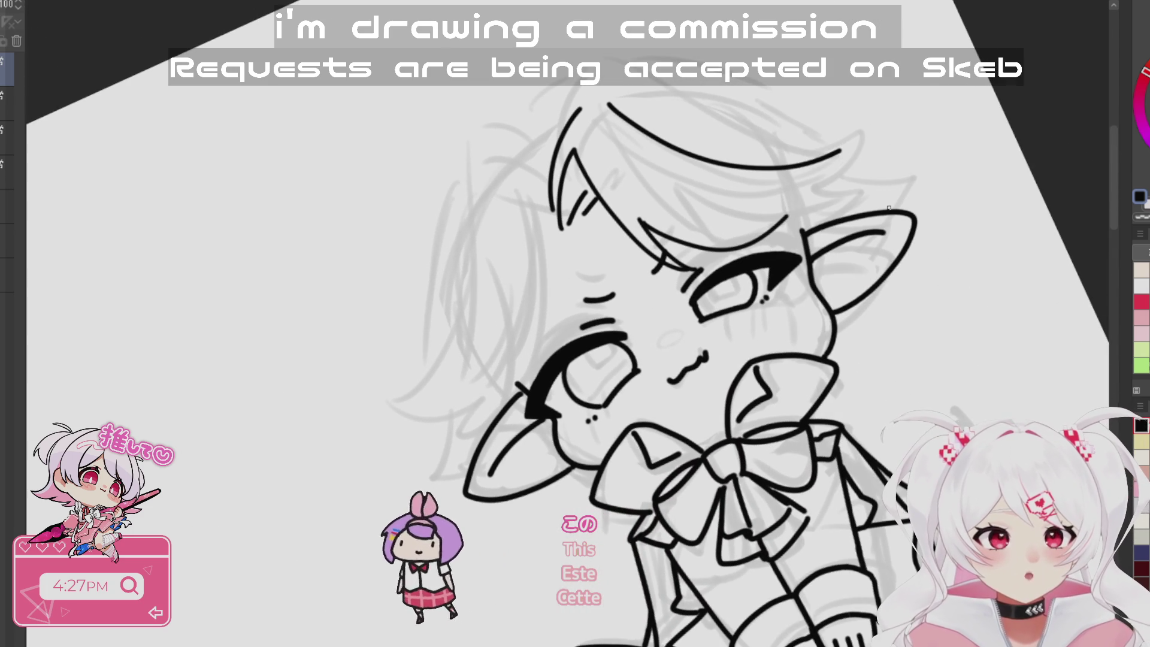
drag(842, 147, 813, 196)
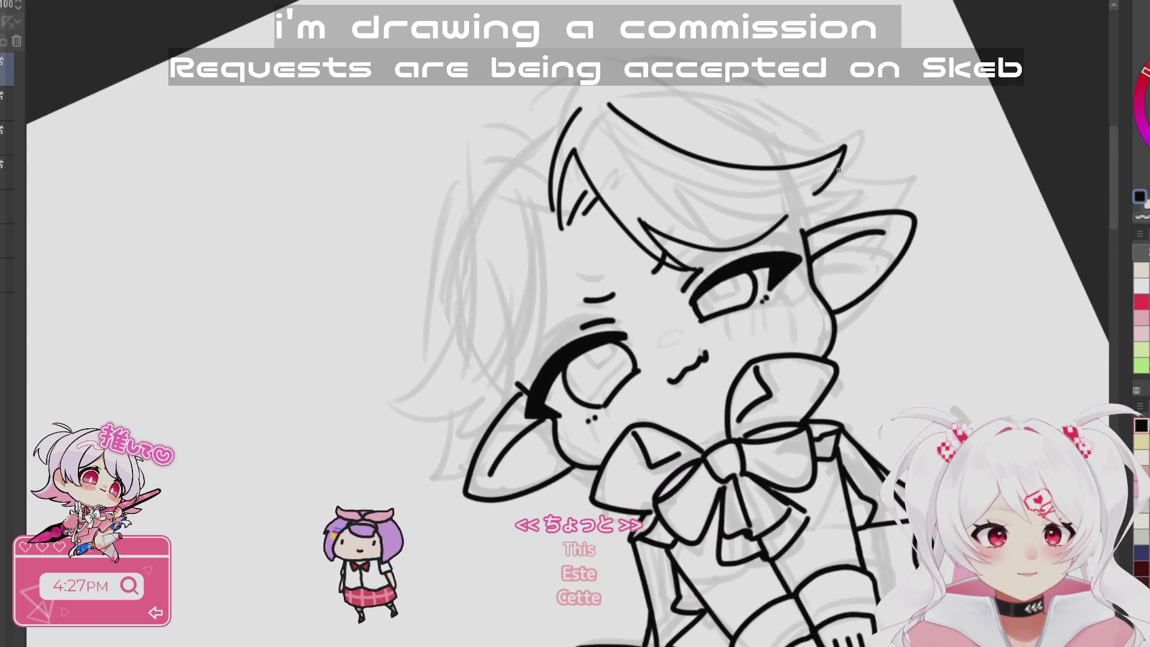
key(ctrl+z)
drag(842, 147, 797, 211)
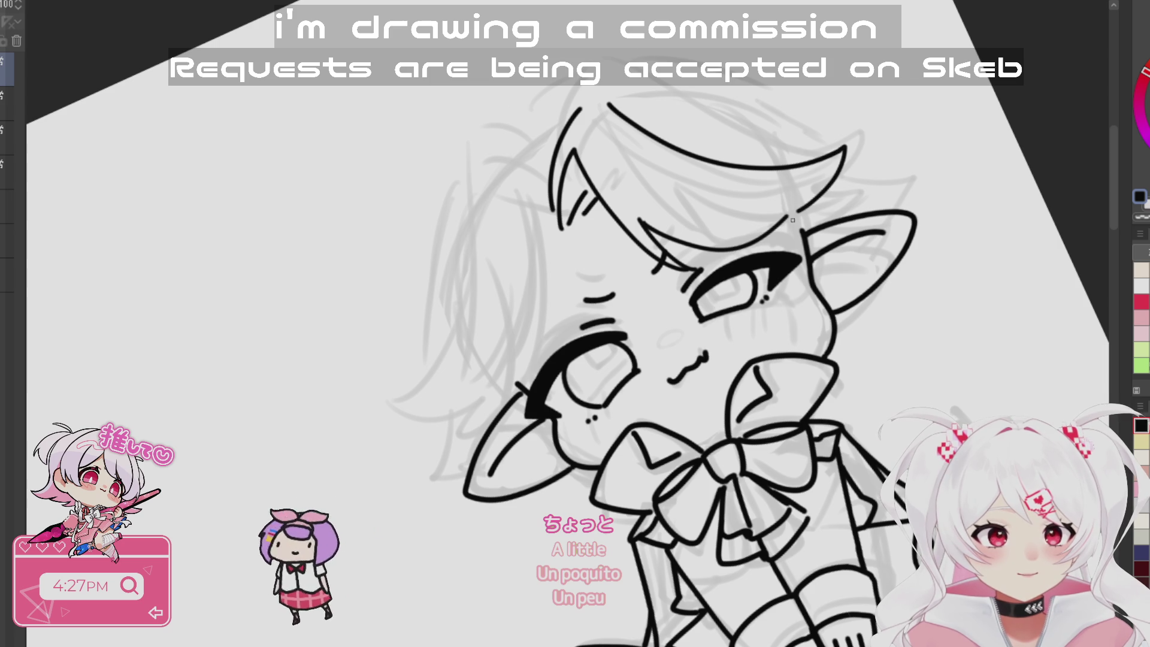
key(ctrl+z)
key(ctrl+z)
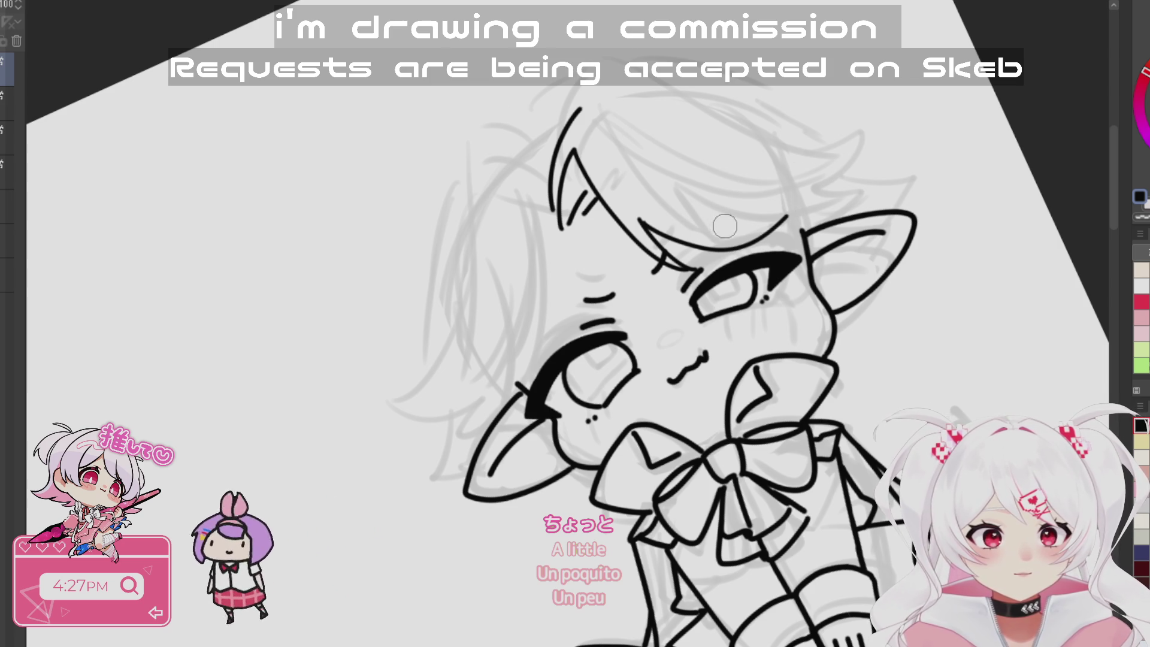
key(ctrl+z)
key(ctrl+y)
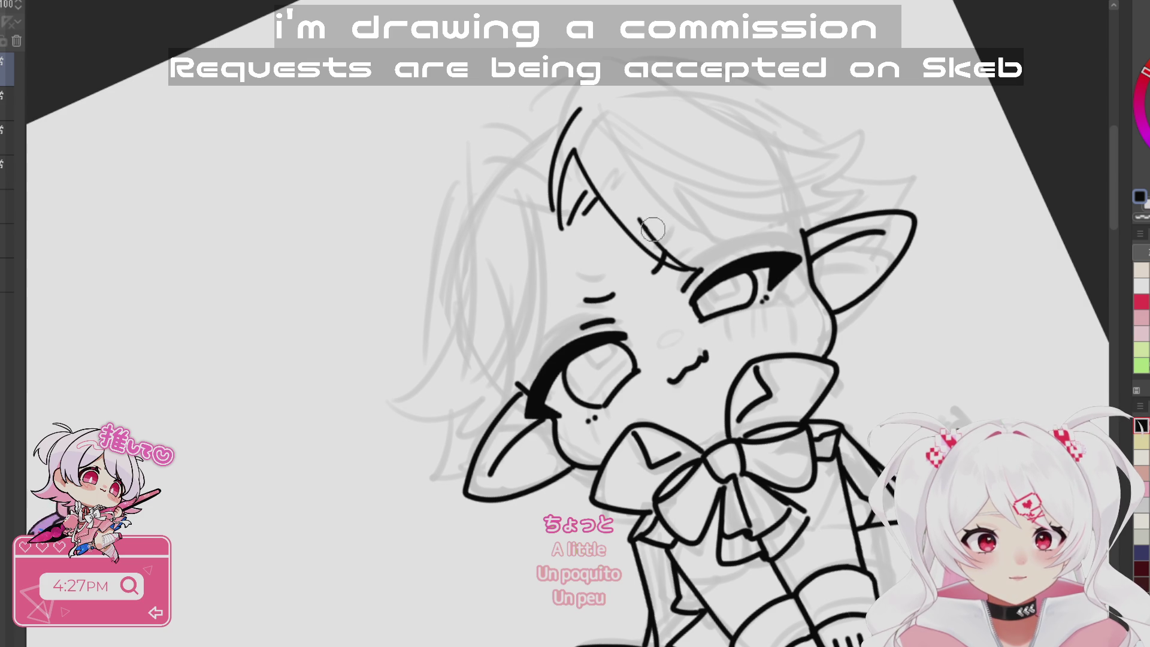
- Redraw the long bang strand along a higher curve toward the right ear and retry its tip
drag(799, 181, 708, 599)
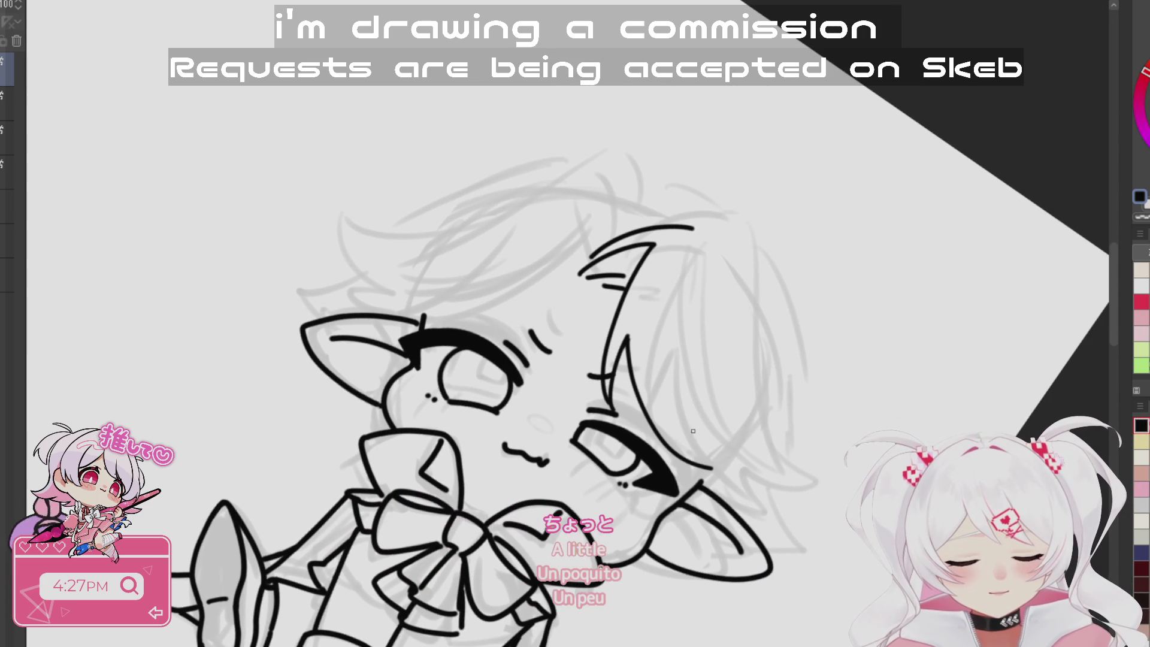
drag(727, 537, 936, 367)
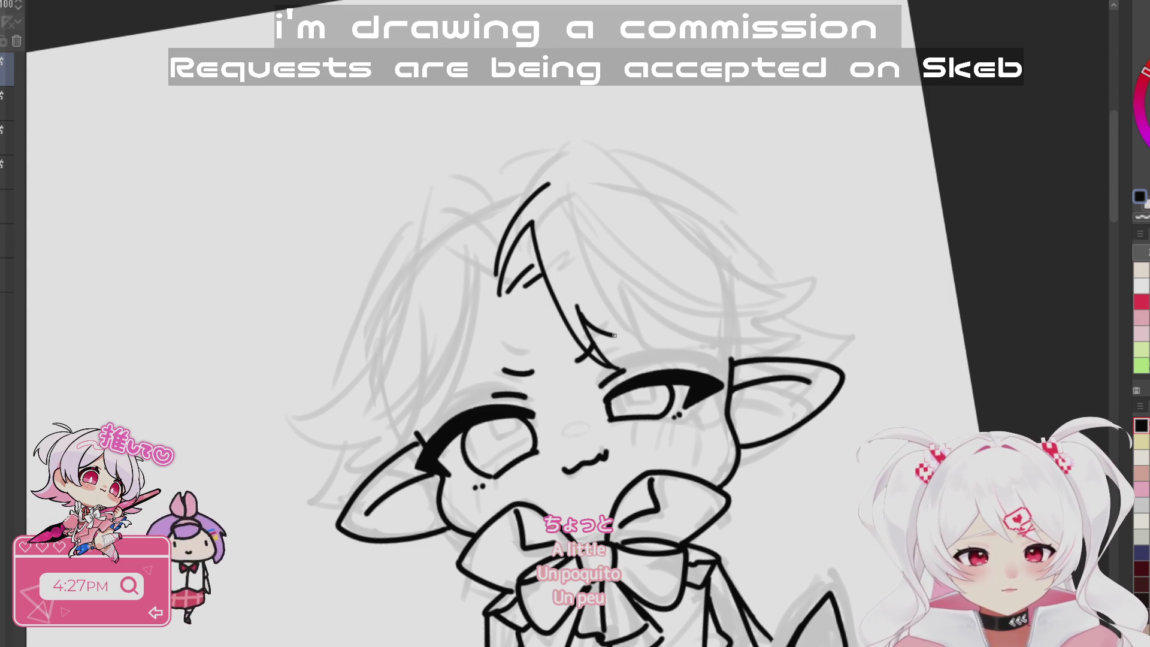
key(ctrl+z)
mouse_move(579, 310)
mouse_down()
mouse_move(710, 337)
mouse_move(741, 312)
mouse_move(612, 188)
mouse_move(742, 330)
mouse_move(826, 336)
mouse_up()
key(ctrl+z)
key(ctrl+z)
drag(609, 189, 843, 324)
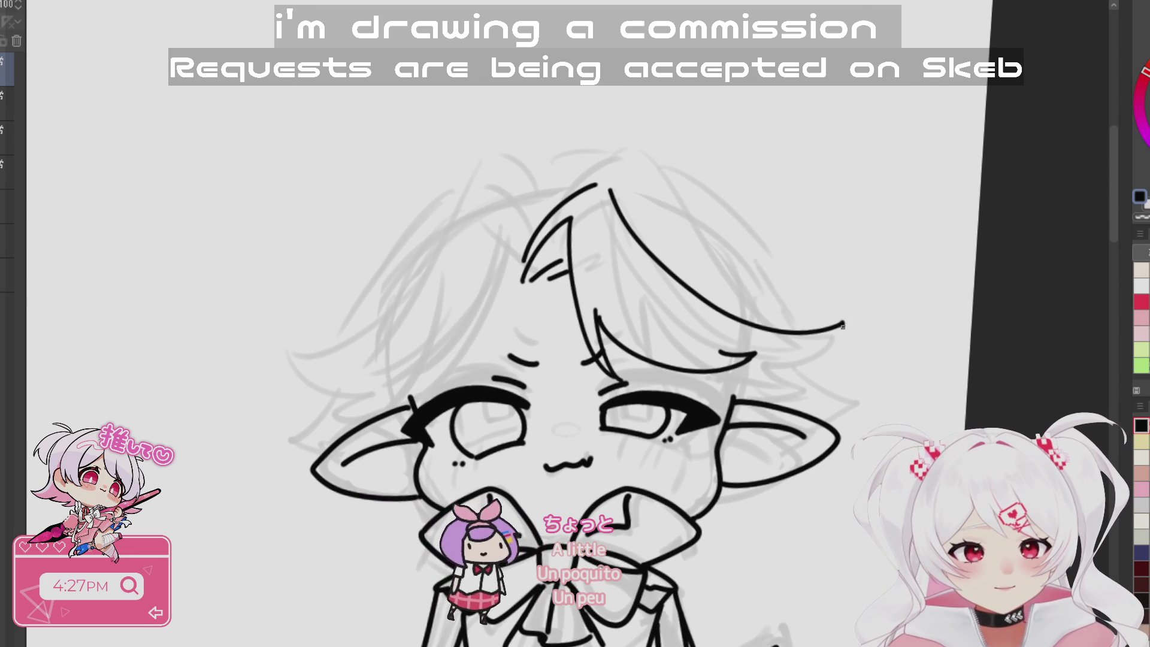
drag(778, 386, 686, 337)
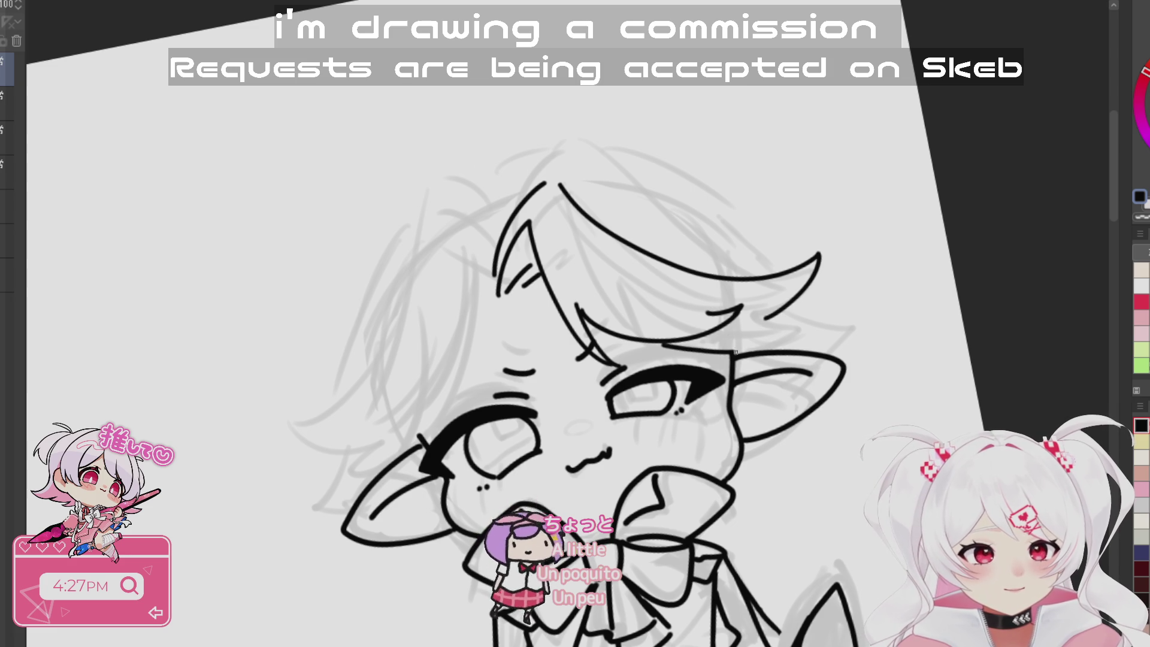
key(ctrl+z)
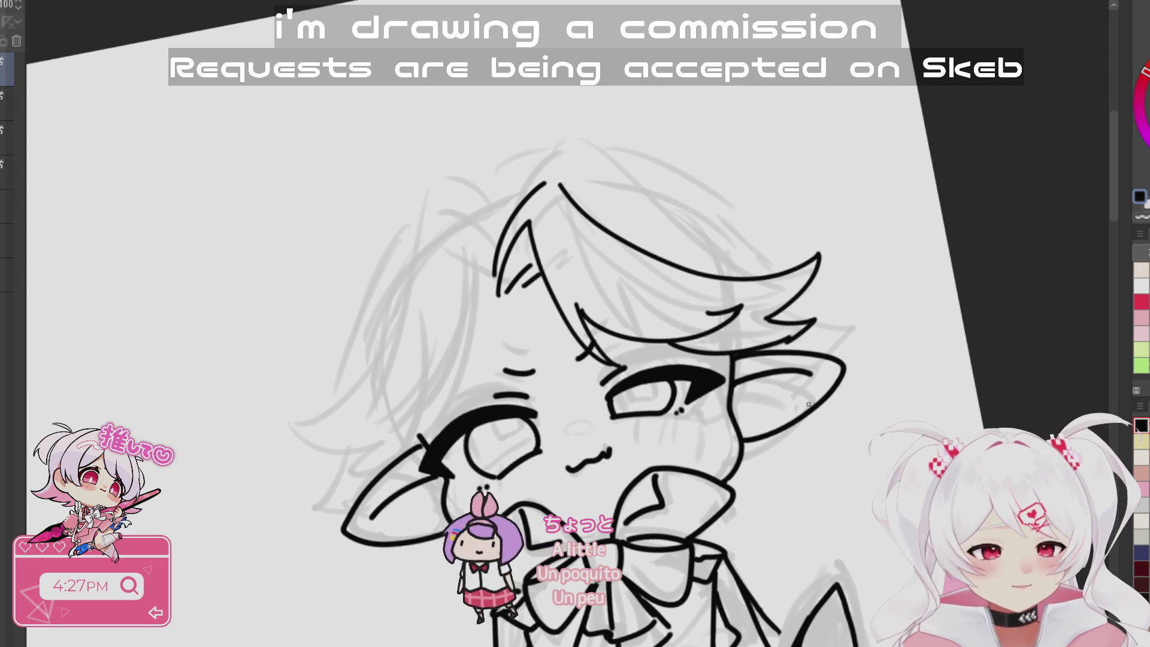
mouse_move(772, 315)
mouse_down()
mouse_move(829, 316)
mouse_move(813, 313)
mouse_up()
key(ctrl+z)
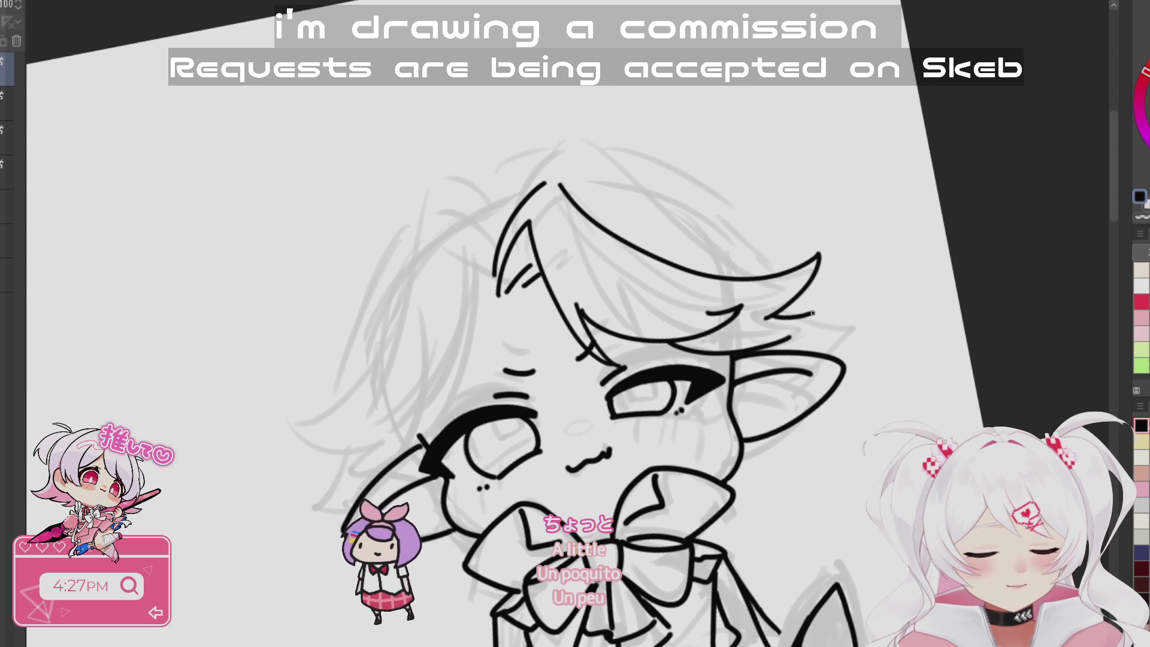
scroll(799, 451, down, 2)
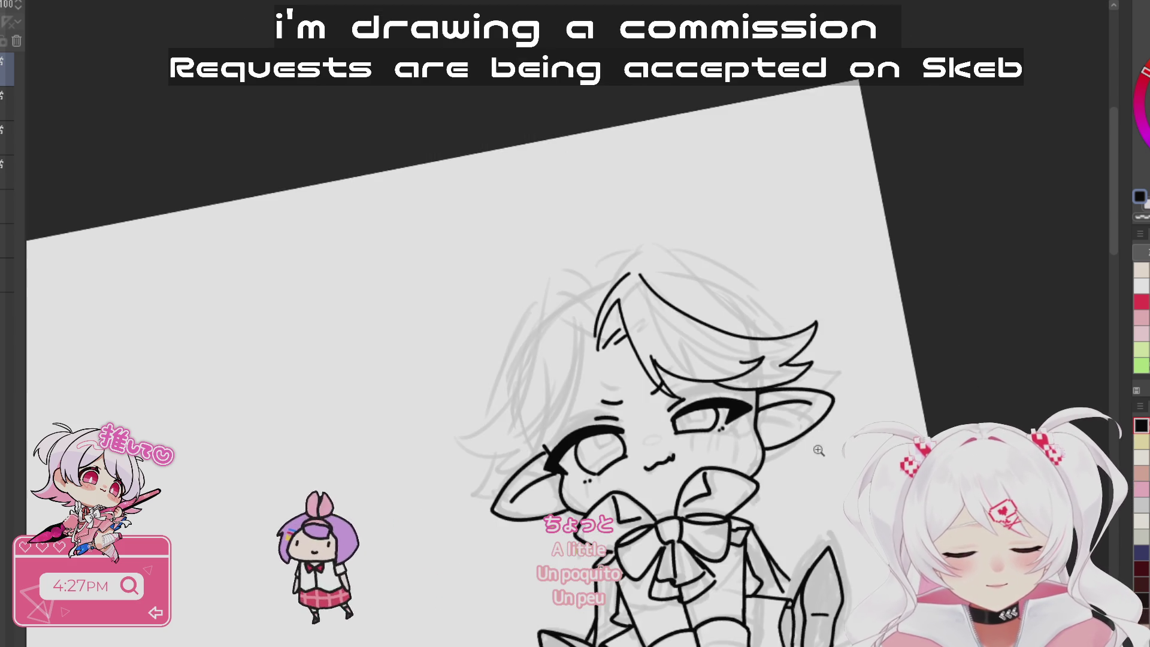
- Add two short hair-tip strokes near the bang's point
scroll(799, 450, up, 5)
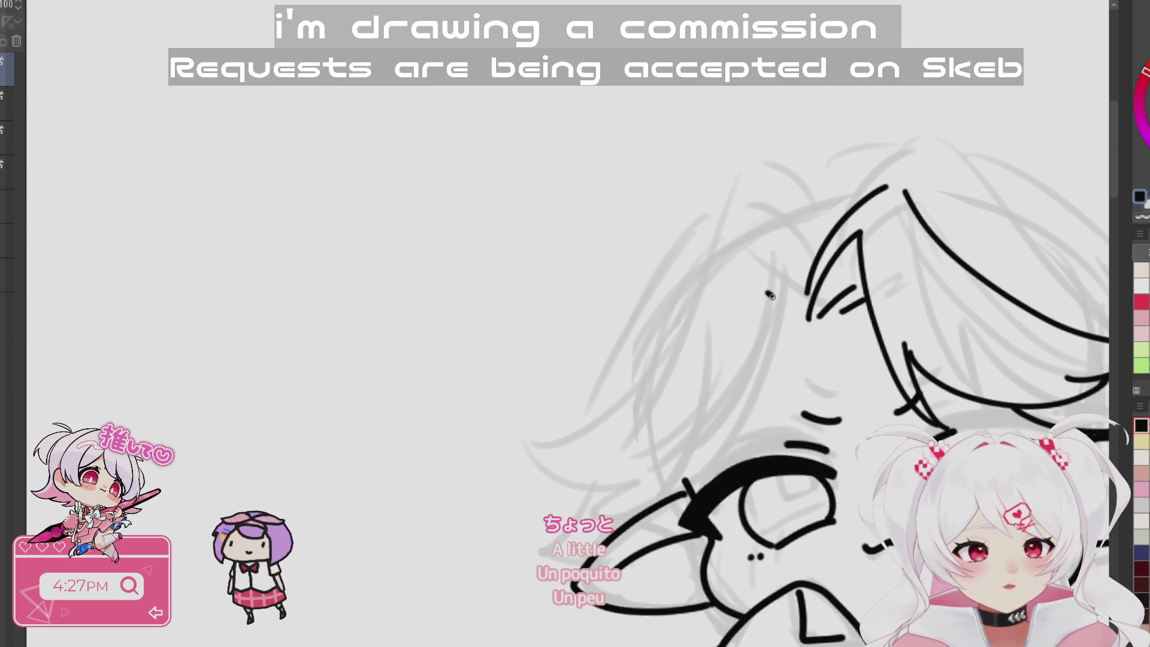
mouse_move(768, 293)
mouse_down()
mouse_move(805, 320)
mouse_move(794, 299)
mouse_up()
drag(822, 444, 813, 394)
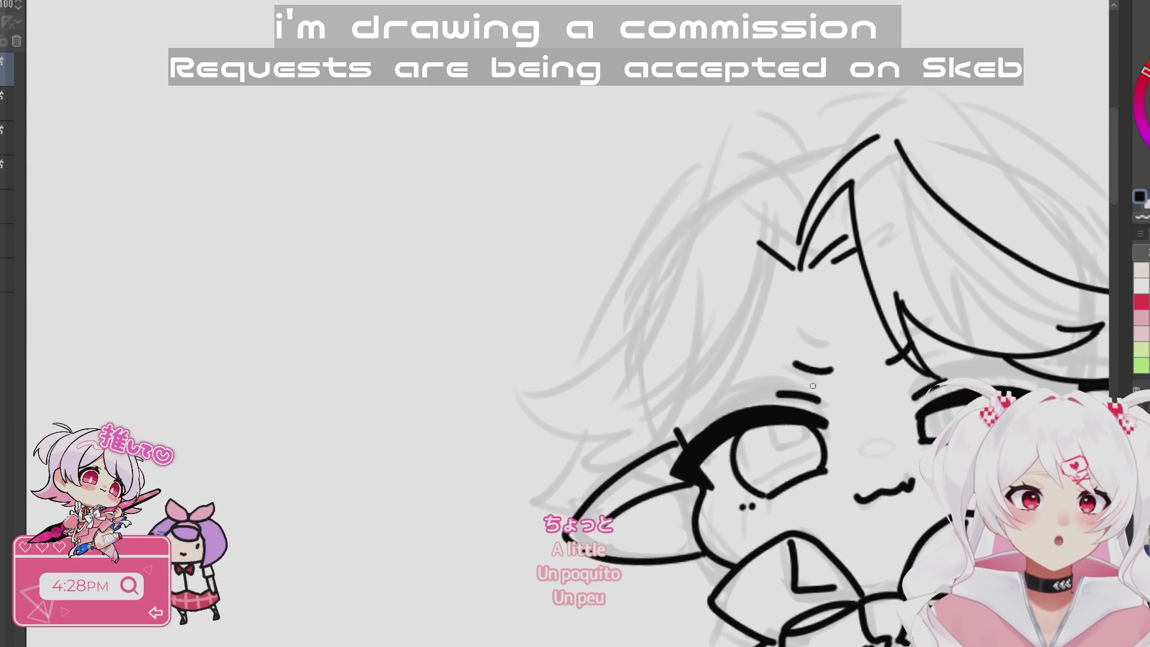
scroll(789, 291, up, 2)
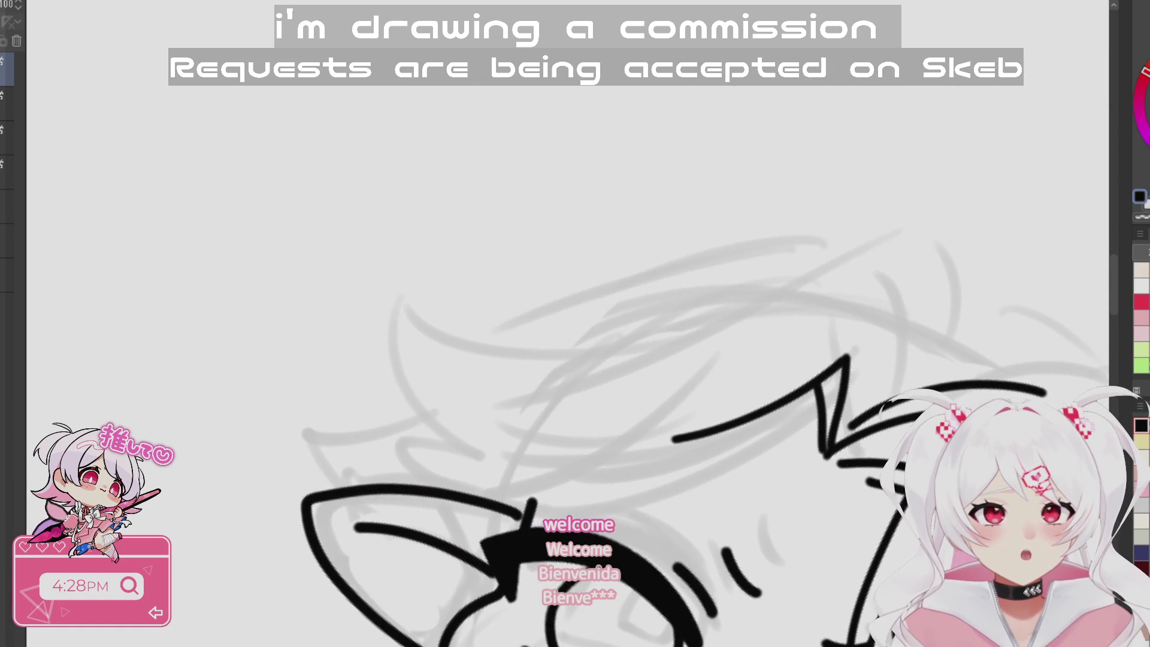
scroll(804, 310, up, 5)
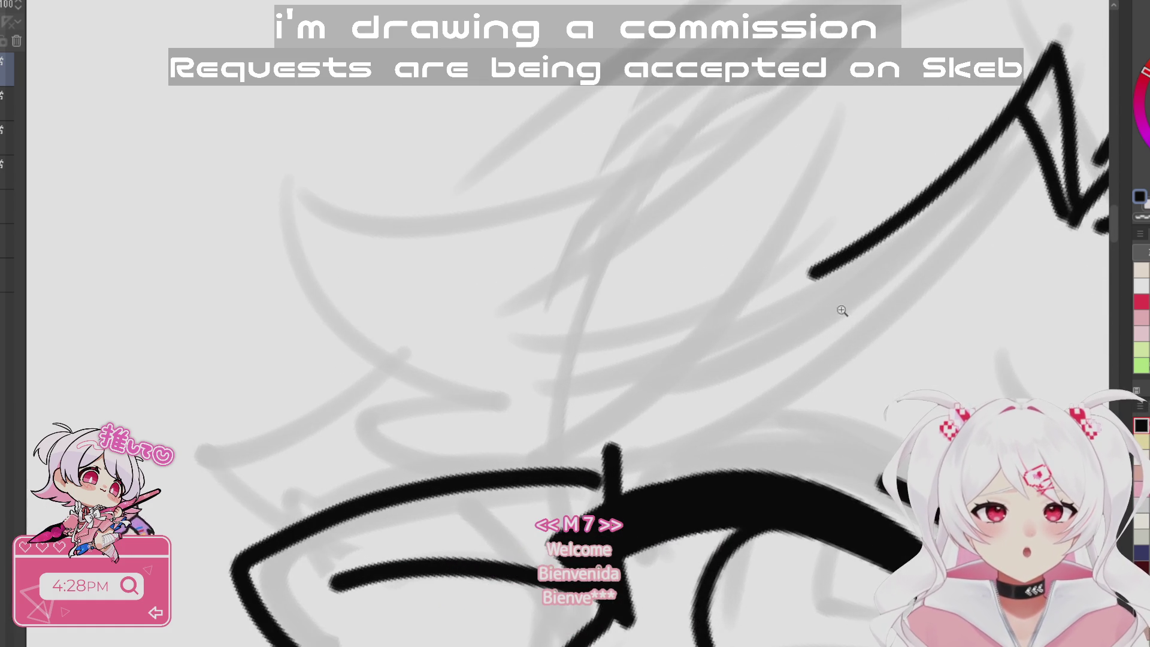
scroll(804, 180, down, 8)
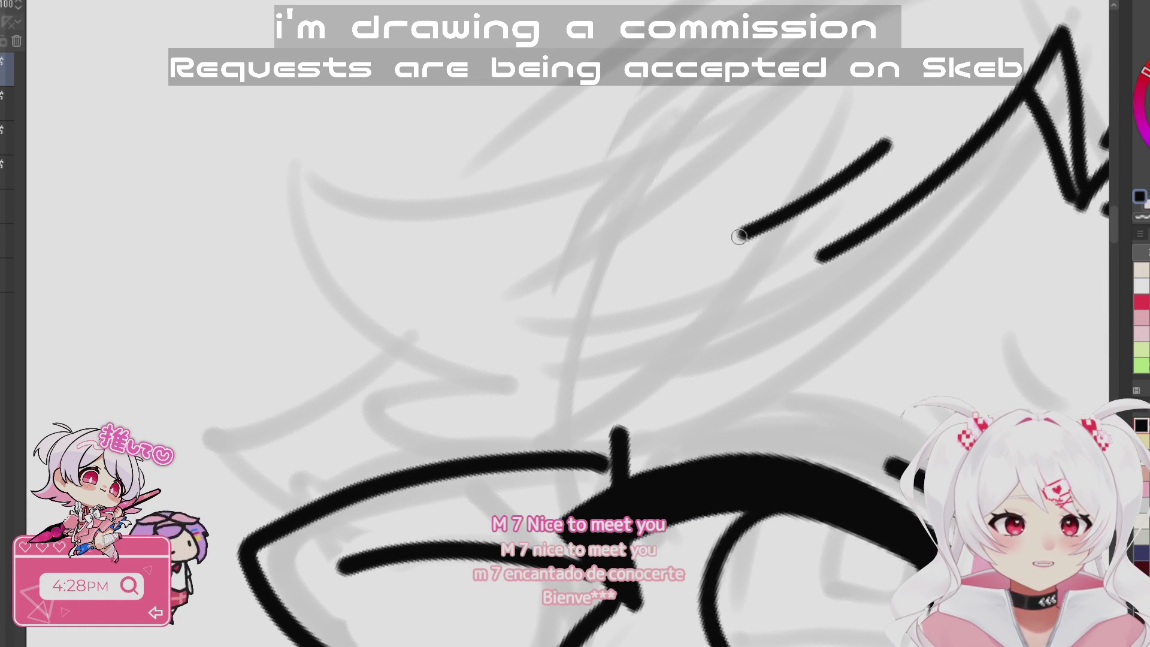
scroll(882, 528, up, 5)
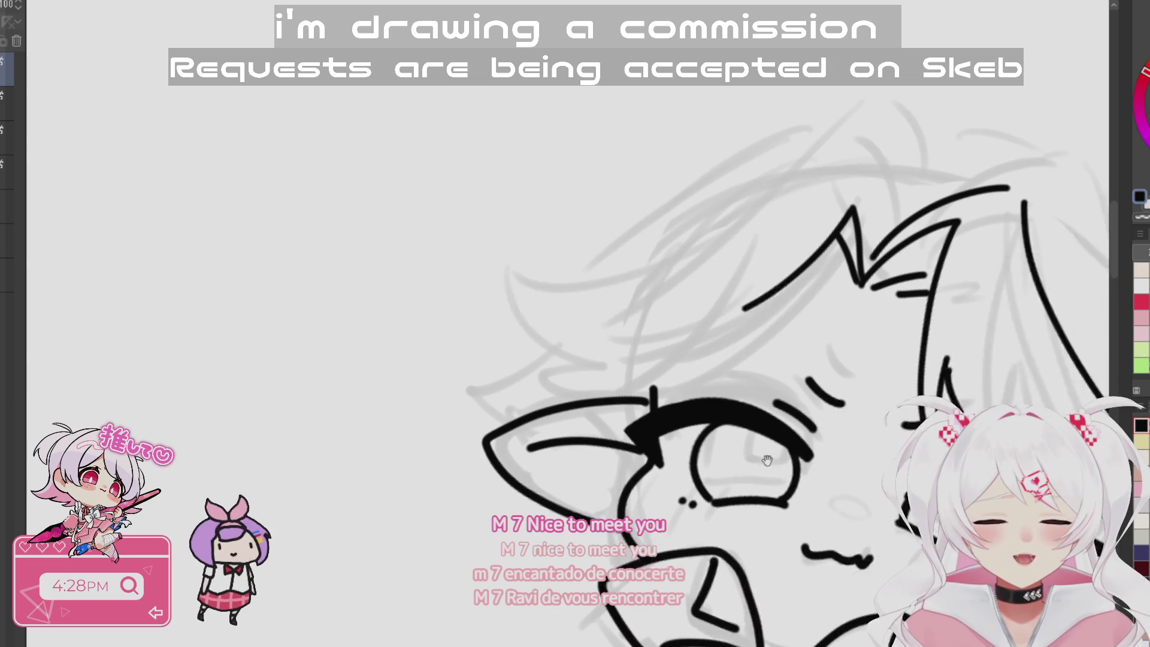
- Ink a hair strand down from the crown, redrawing it until it sits right
drag(795, 127, 838, 228)
key(ctrl+z)
drag(797, 125, 838, 222)
key(ctrl+z)
key(ctrl+z)
drag(817, 118, 854, 210)
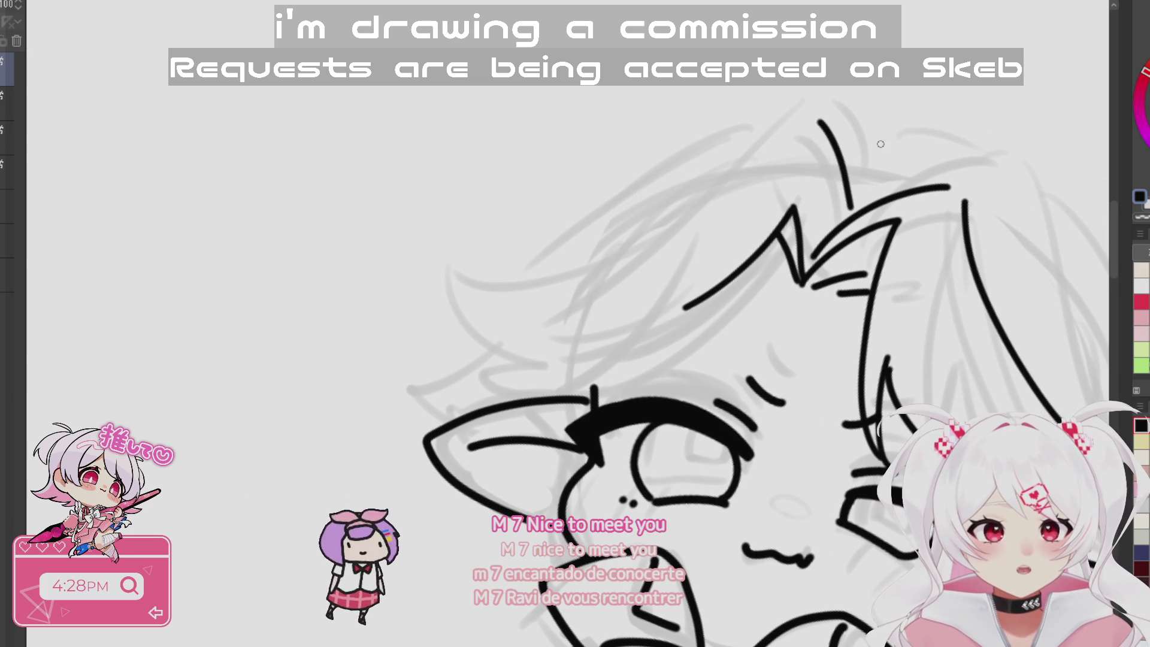
key(ctrl+z)
drag(802, 118, 850, 214)
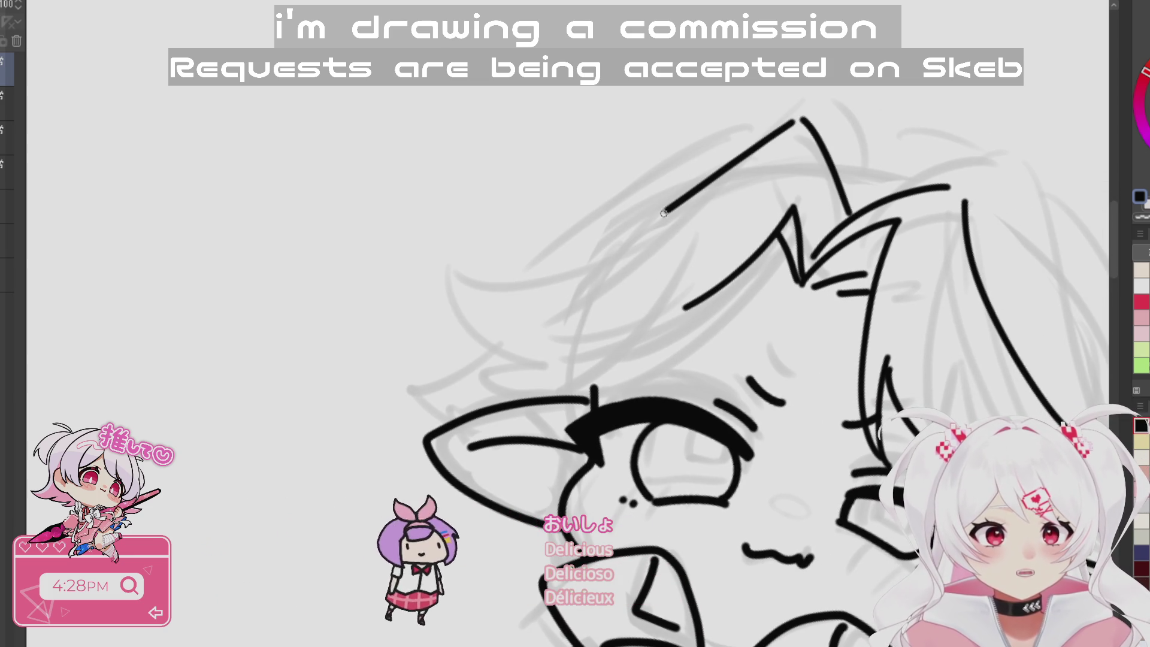
- Ink a long strand sweeping down the head's left side, plus a short strand from its tip
mouse_move(744, 477)
mouse_down()
mouse_move(731, 420)
mouse_move(778, 371)
mouse_up()
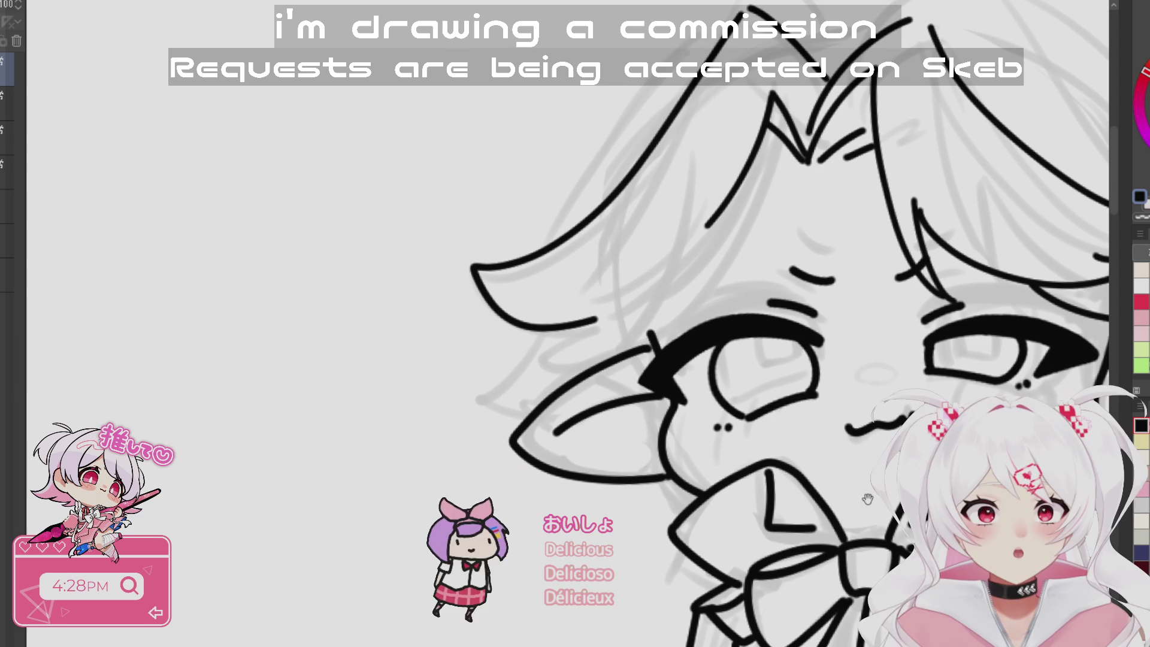
click(651, 346)
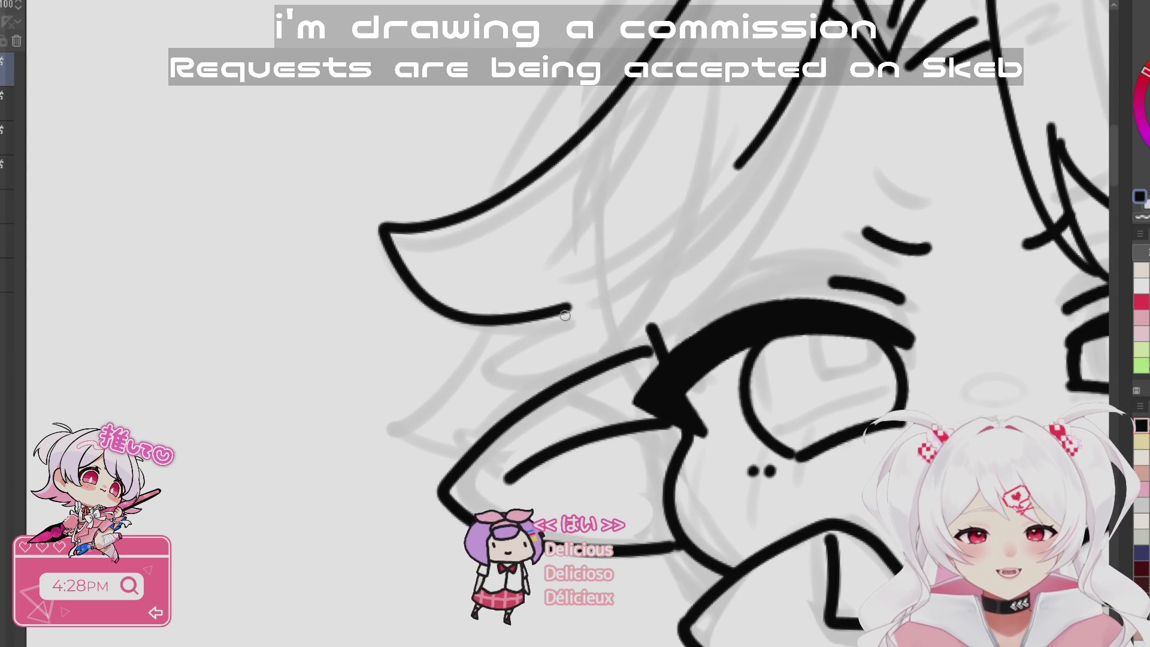
mouse_move(706, 171)
mouse_down()
mouse_move(837, 552)
mouse_move(783, 410)
mouse_move(797, 464)
mouse_move(846, 375)
mouse_up()
drag(857, 155, 863, 200)
mouse_move(772, 105)
mouse_down()
mouse_move(353, 421)
mouse_move(374, 514)
mouse_up()
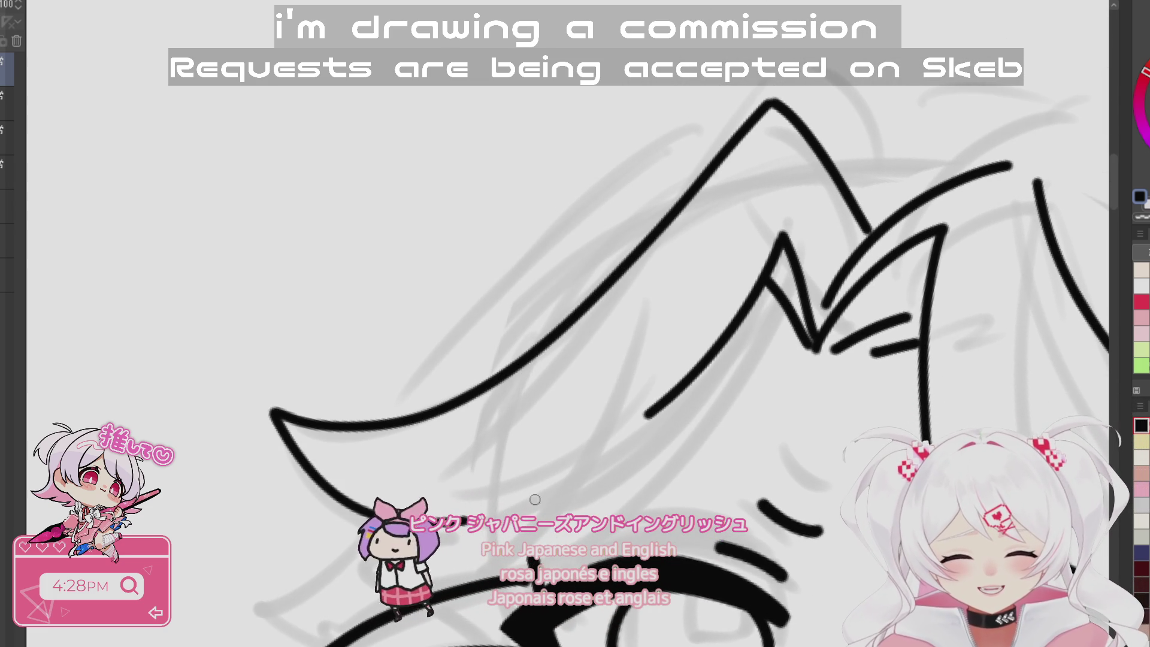
mouse_move(663, 644)
mouse_down()
mouse_move(749, 491)
mouse_move(803, 465)
mouse_move(796, 423)
mouse_up()
mouse_move(520, 254)
mouse_down()
mouse_move(418, 327)
mouse_move(845, 550)
mouse_move(595, 316)
mouse_up()
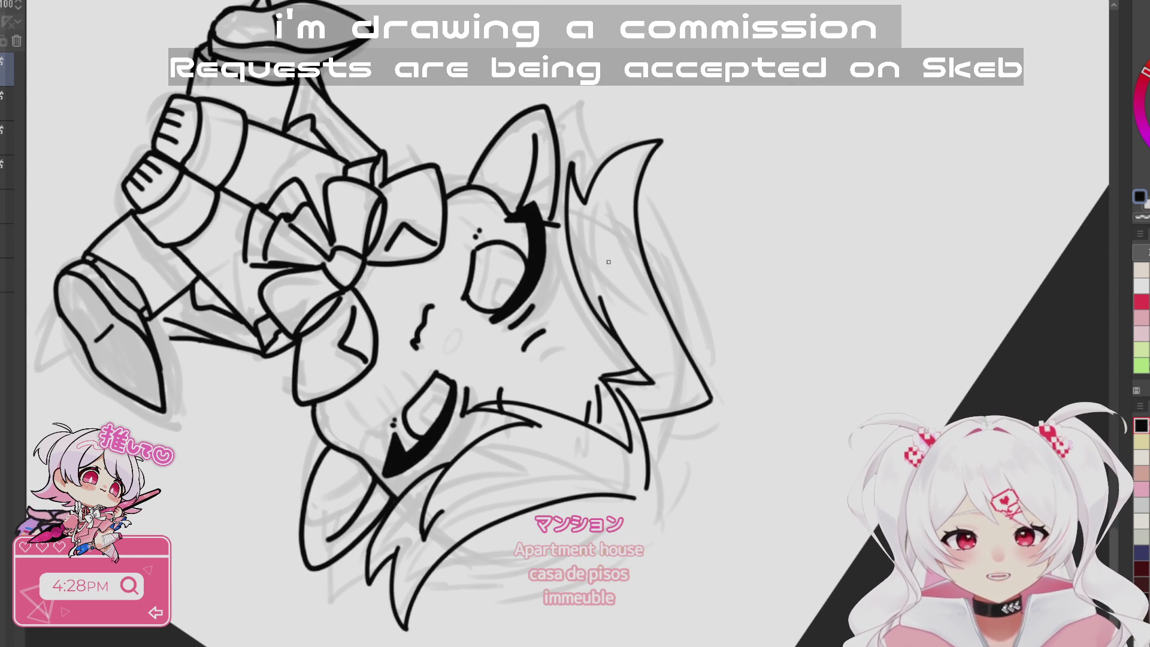
- Remove the long left-side strand and redraw a longer one down toward the left eye
mouse_move(687, 546)
mouse_down()
mouse_move(770, 128)
mouse_move(821, 624)
mouse_move(766, 527)
mouse_move(710, 153)
mouse_up()
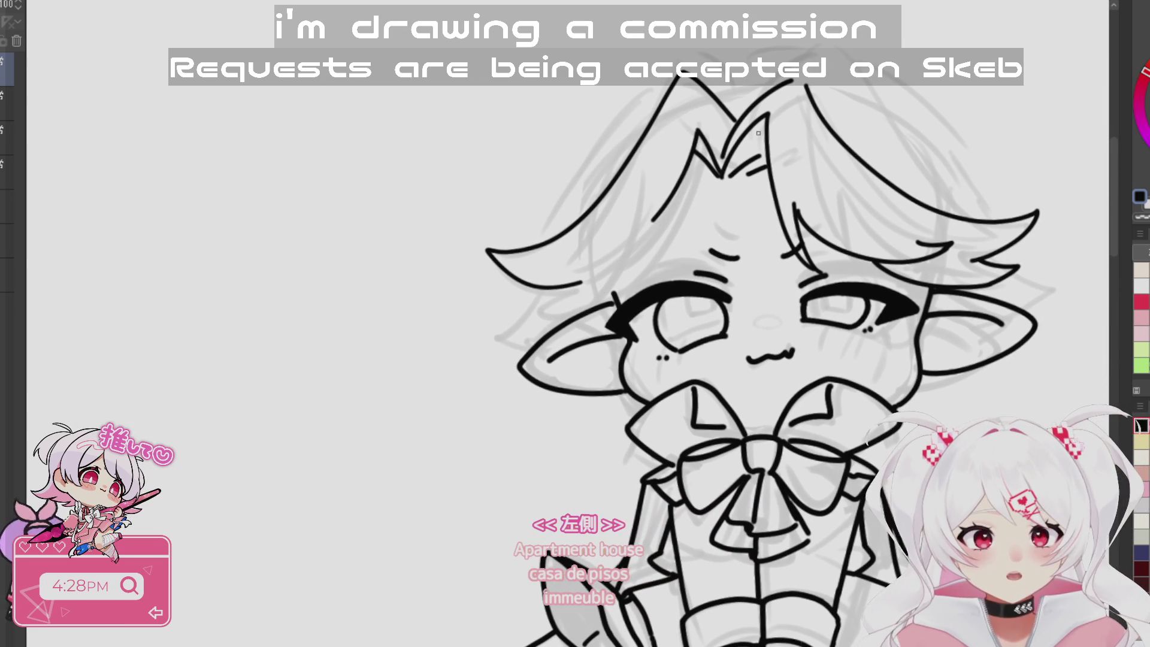
key(ctrl+z)
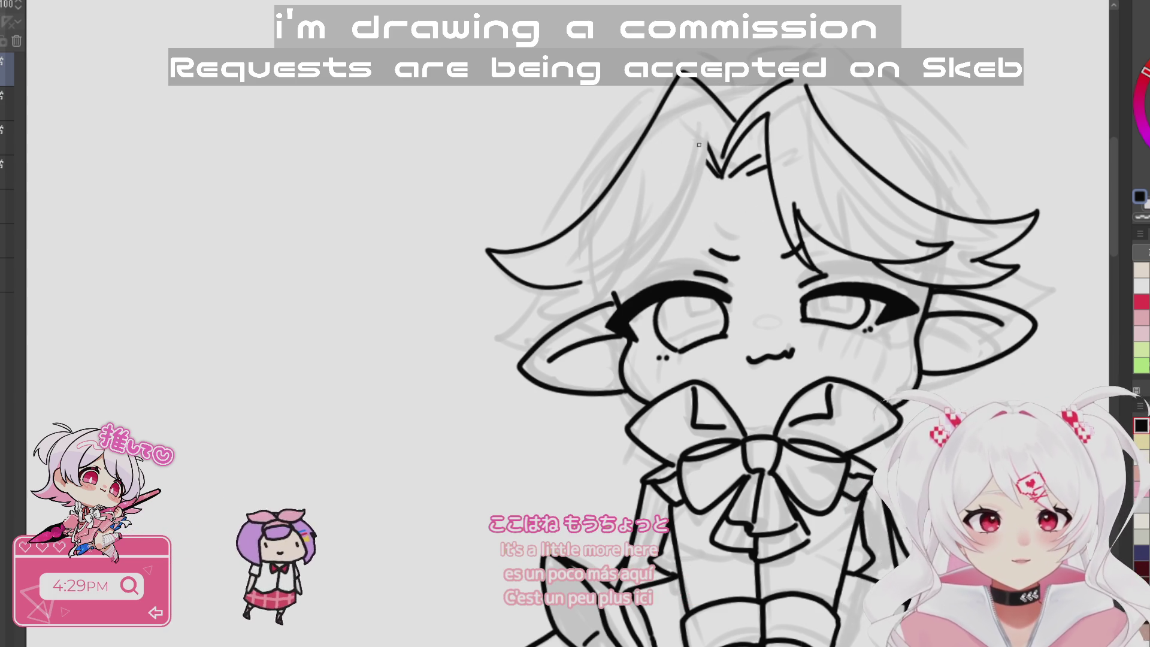
drag(647, 244, 618, 297)
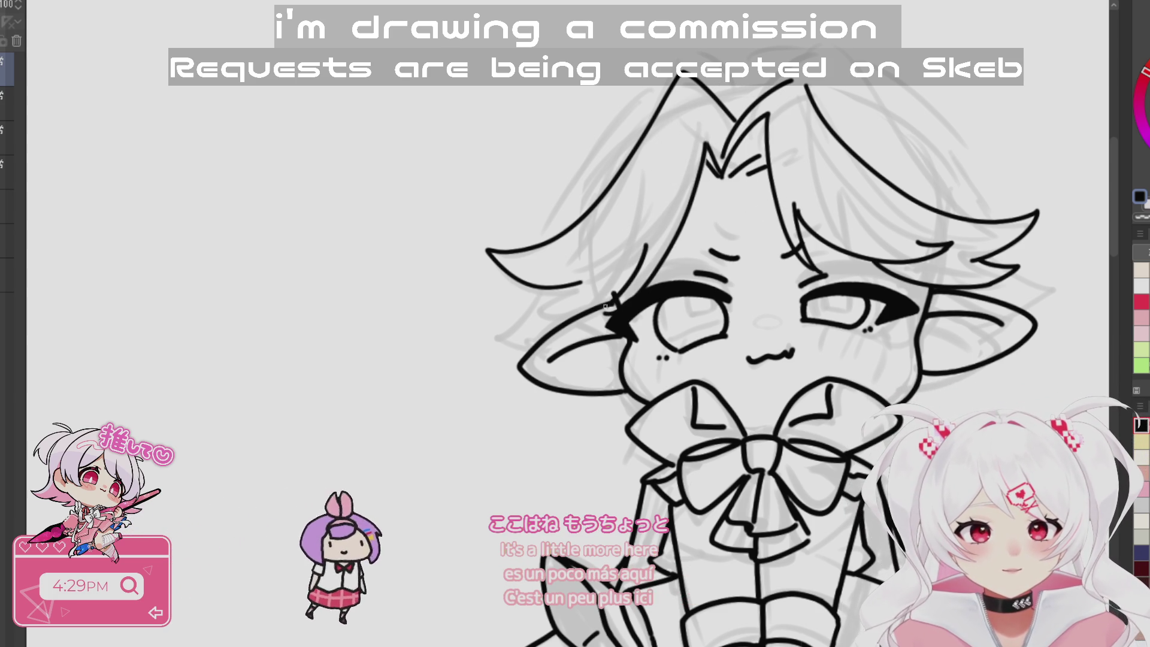
key(ctrl+z)
mouse_move(706, 143)
mouse_down()
mouse_move(623, 286)
mouse_move(575, 308)
mouse_up()
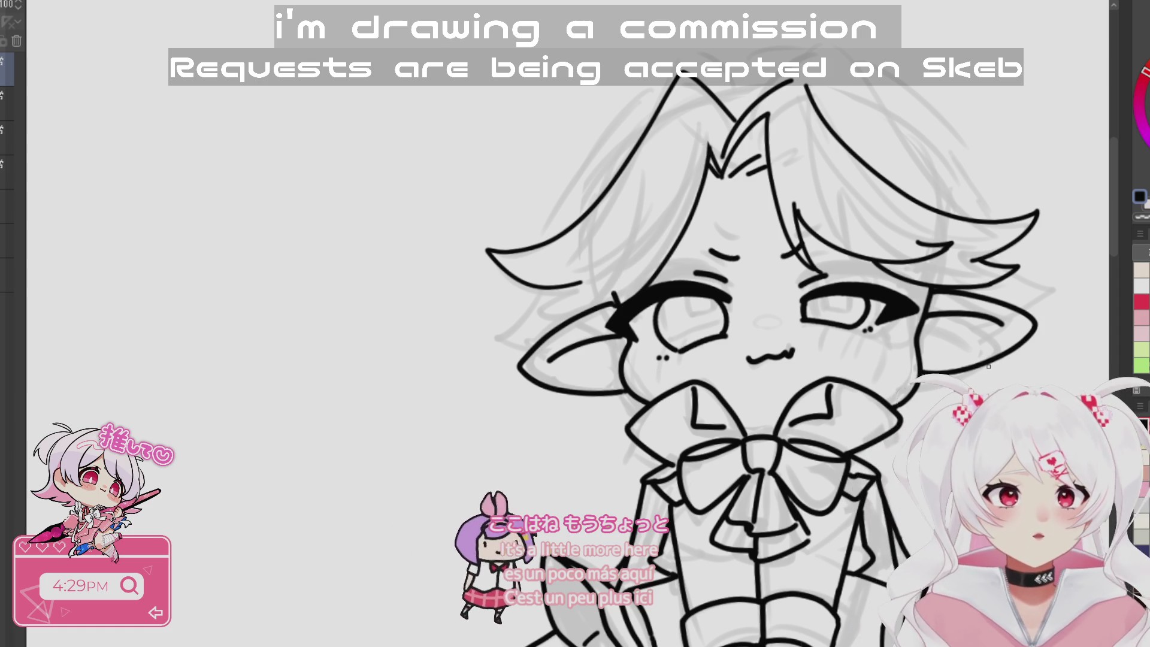
- Ink a bold hair line down to the left eyelid, retrying it several times
scroll(655, 400, up, 2)
scroll(748, 452, up, 1)
scroll(748, 453, up, 1)
scroll(840, 388, up, 2)
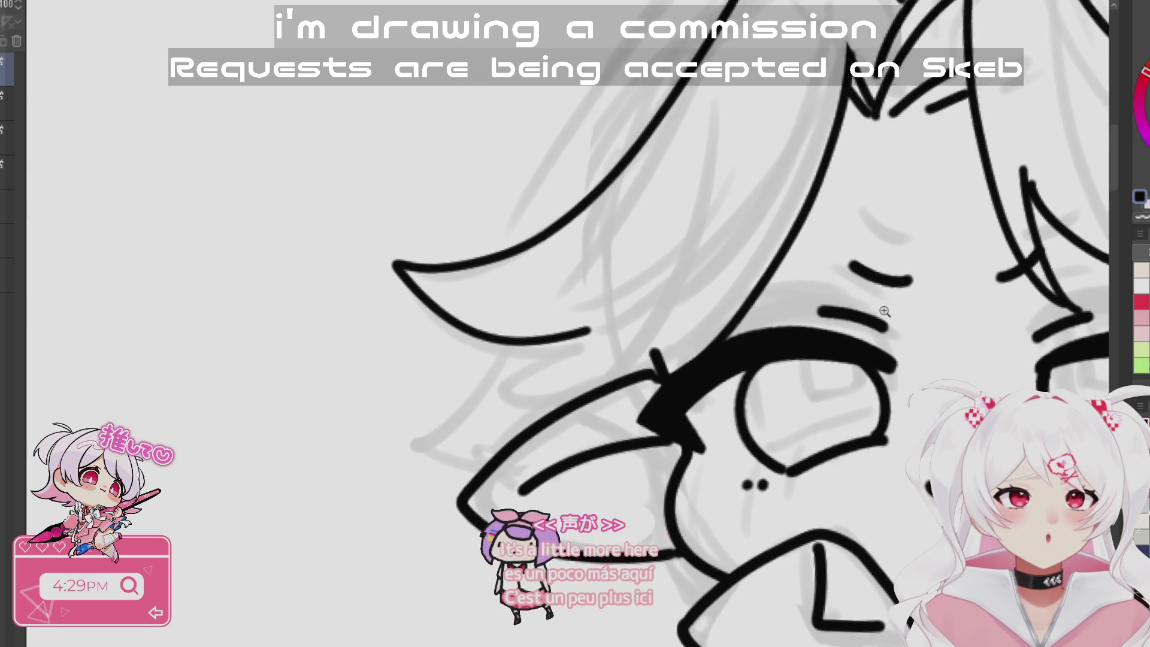
mouse_move(824, 514)
mouse_down()
mouse_move(892, 478)
mouse_move(880, 453)
mouse_up()
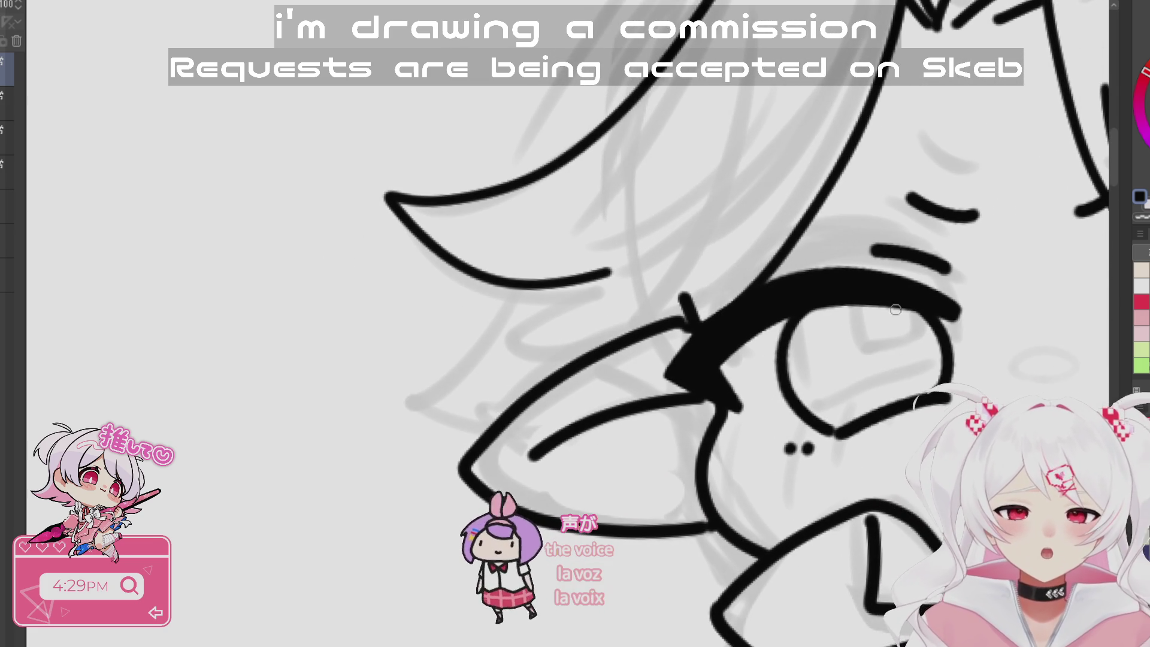
scroll(867, 298, down, 2)
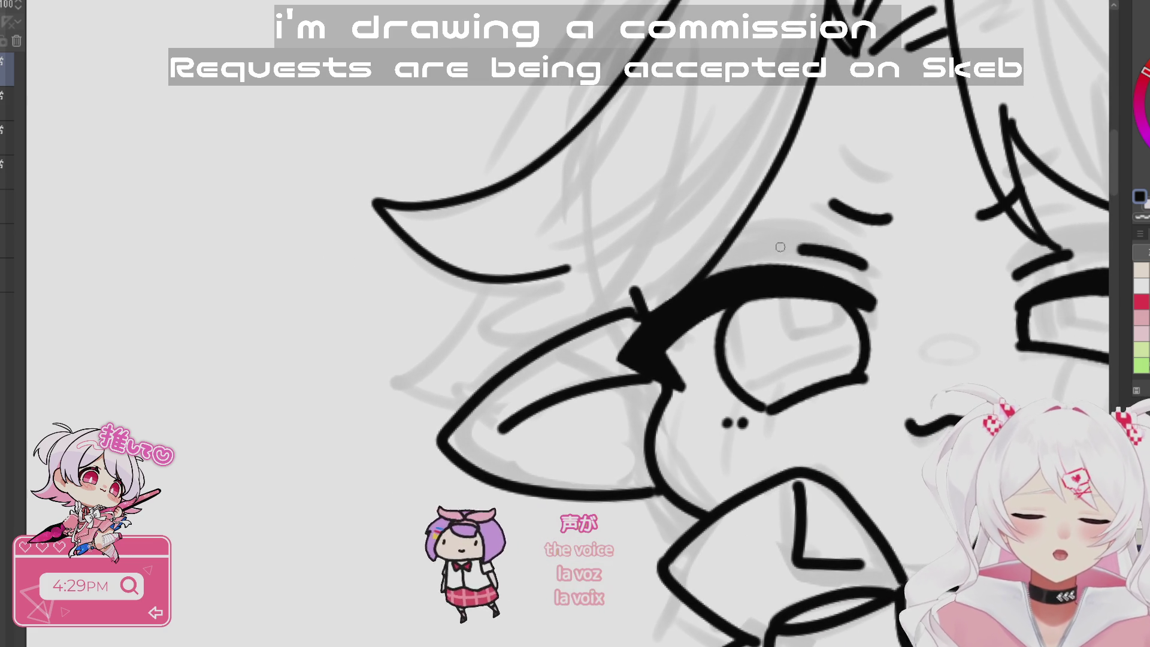
drag(726, 157, 644, 311)
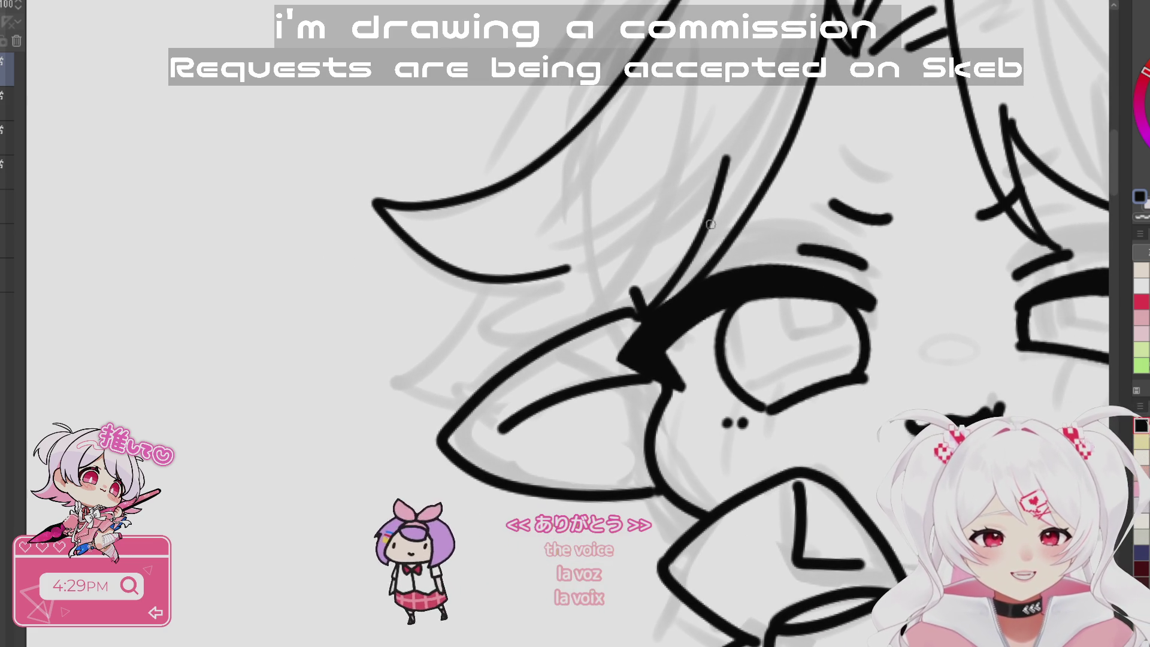
drag(719, 180, 497, 323)
key(ctrl+z)
mouse_move(726, 159)
mouse_down()
mouse_move(689, 245)
mouse_move(512, 336)
mouse_up()
key(ctrl+z)
- Curve the strand off the eyelid and finish it with a pointed tip over the eye
drag(700, 226, 466, 340)
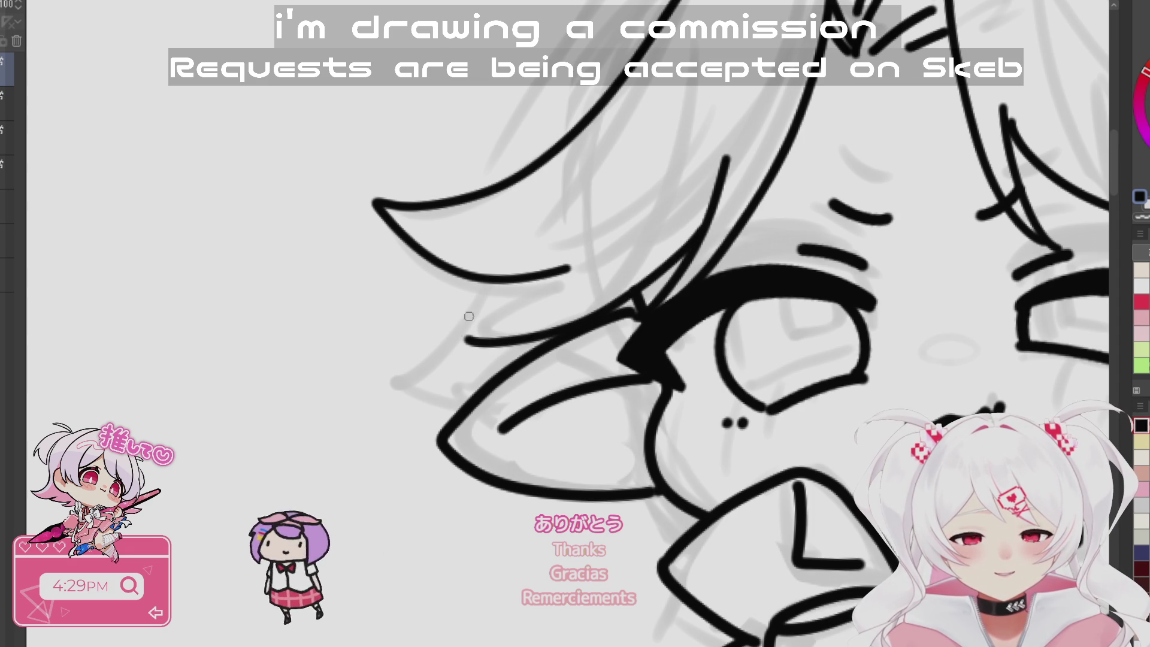
drag(535, 276, 422, 347)
key(ctrl+z)
mouse_move(557, 268)
mouse_down()
mouse_move(455, 326)
mouse_move(508, 342)
mouse_up()
scroll(853, 404, down, 5)
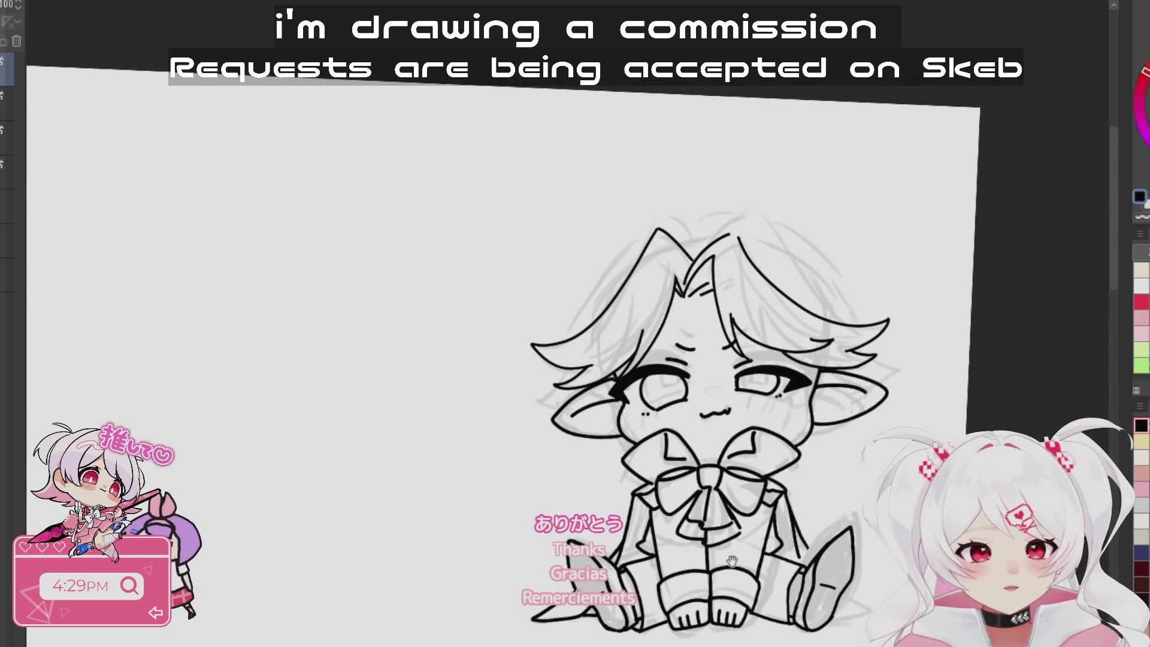
- Ink a pointed hair arc rising over the chibi's crown
scroll(760, 199, up, 3)
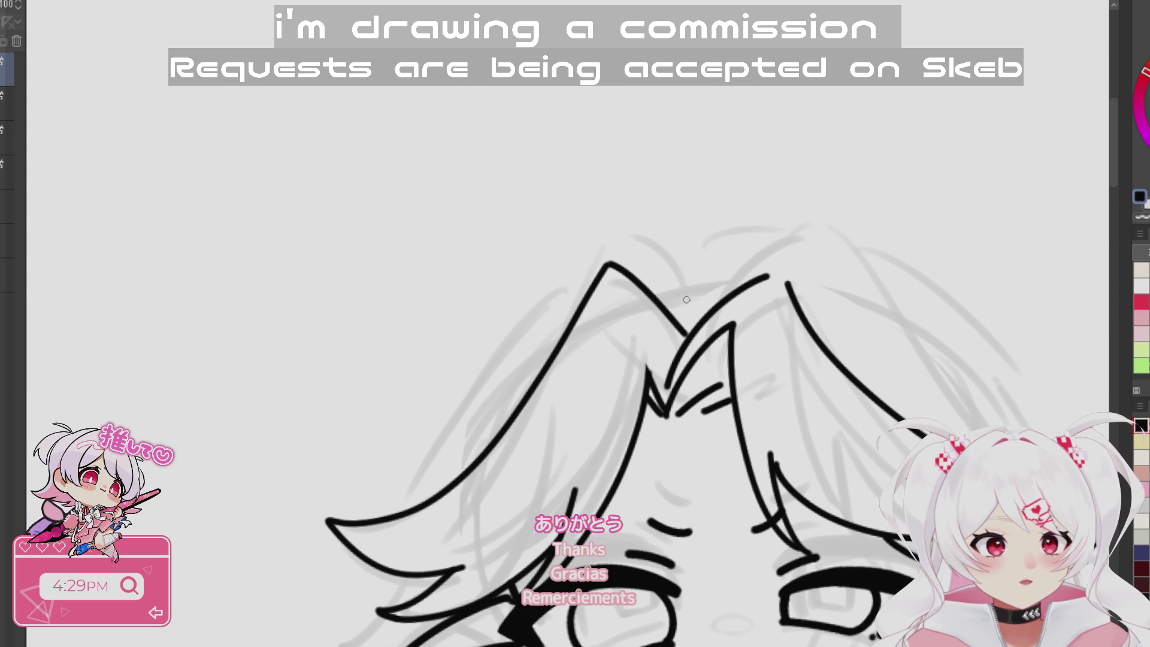
drag(941, 381, 608, 394)
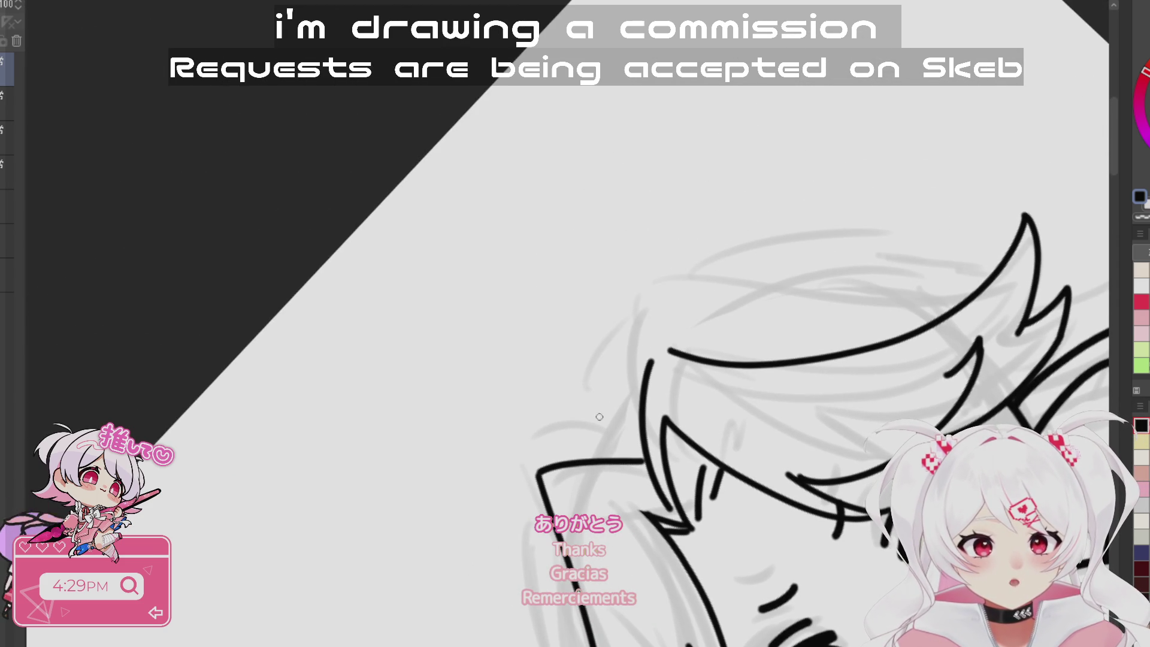
drag(1003, 198, 850, 421)
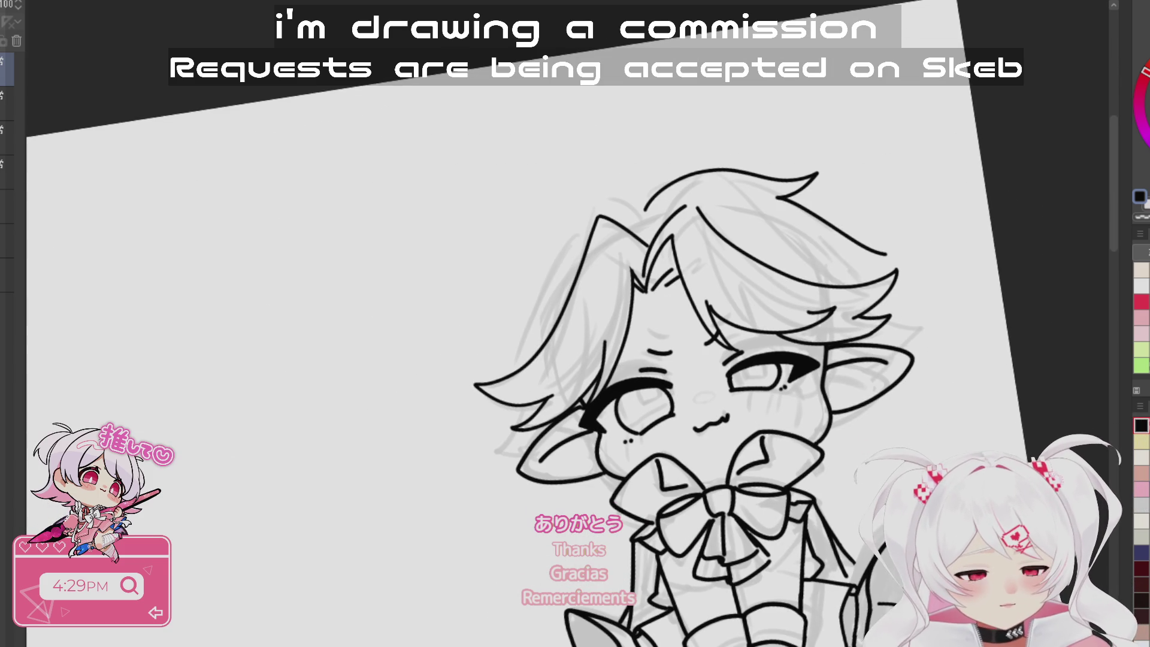
mouse_move(951, 411)
mouse_down()
mouse_move(536, 209)
mouse_move(537, 121)
mouse_move(563, 164)
mouse_move(698, 101)
mouse_up()
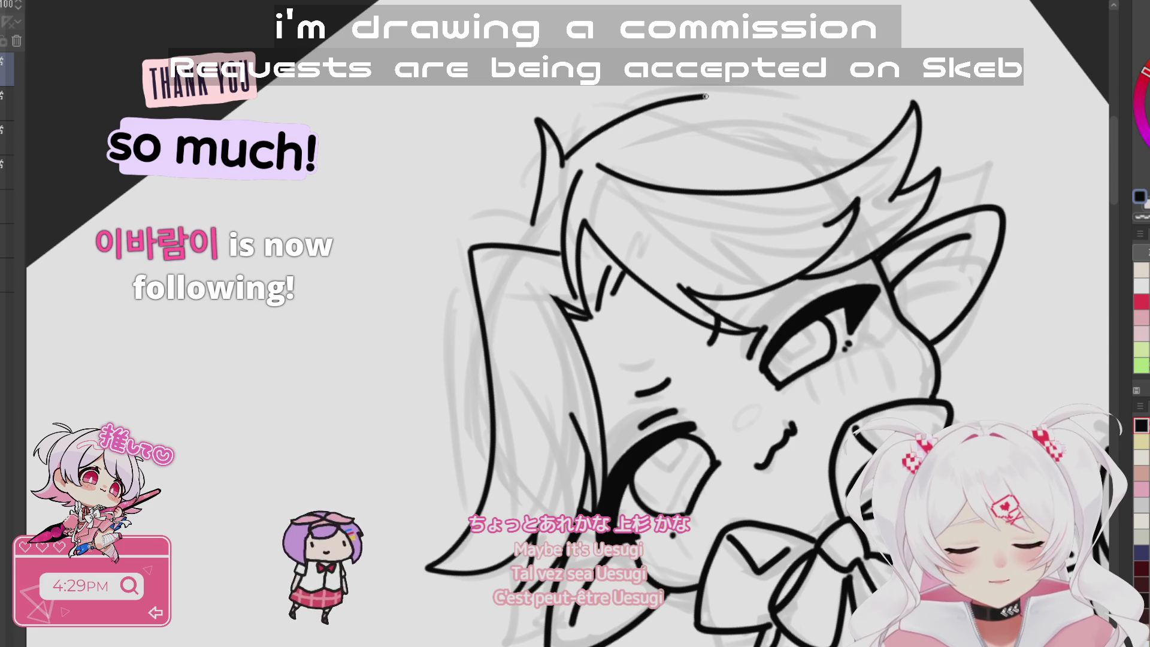
mouse_move(587, 127)
mouse_down()
mouse_move(773, 84)
mouse_move(866, 92)
mouse_move(853, 103)
mouse_up()
drag(797, 186, 765, 358)
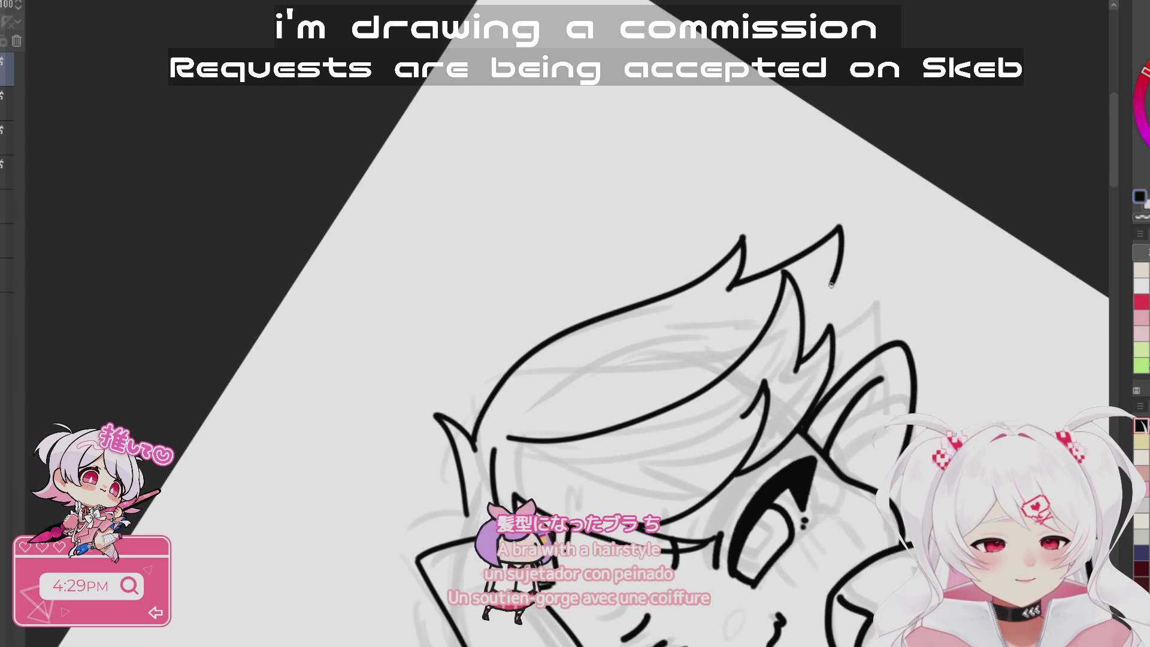
mouse_move(1006, 244)
mouse_down()
mouse_move(958, 155)
mouse_move(983, 203)
mouse_move(958, 251)
mouse_up()
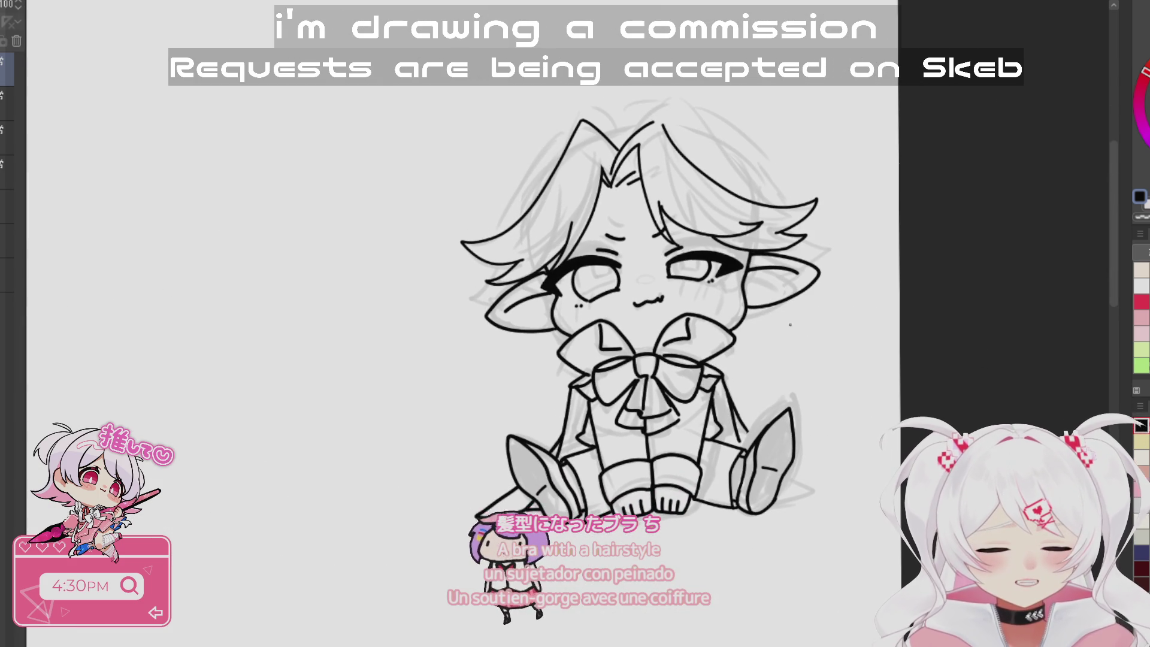
drag(669, 199, 710, 318)
click(712, 259)
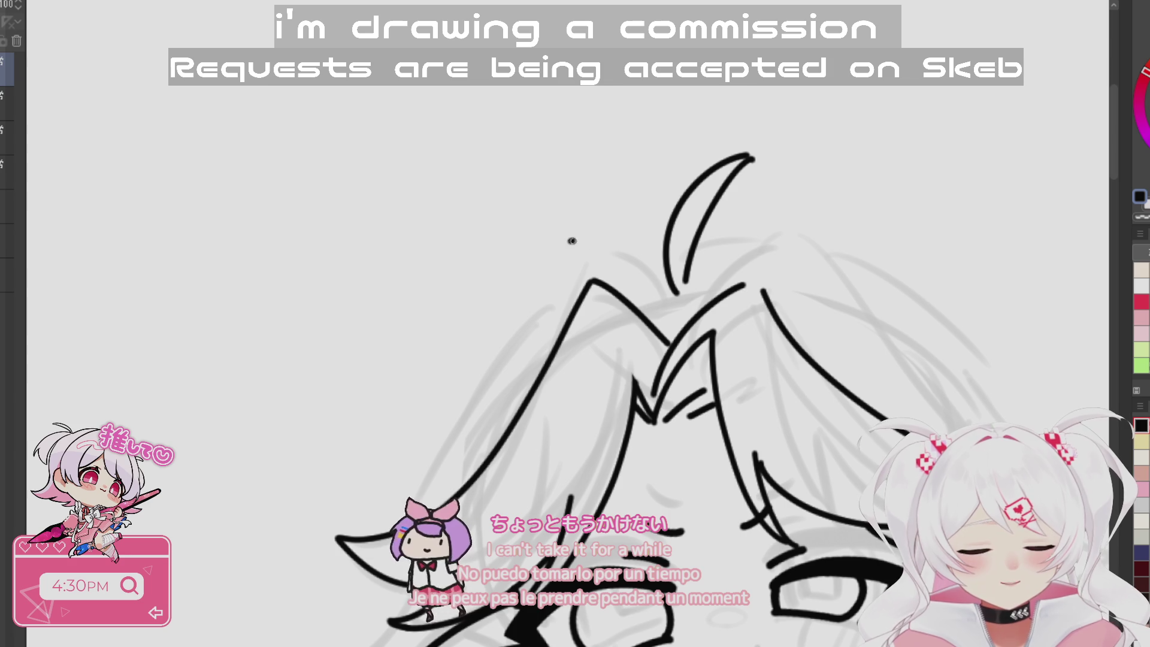
- Try a long side stroke and a short top stroke on the hair, undoing both
mouse_move(635, 278)
mouse_down()
mouse_move(765, 199)
mouse_move(846, 232)
mouse_up()
key(ctrl+z)
mouse_move(791, 190)
mouse_down()
mouse_move(871, 233)
mouse_move(661, 418)
mouse_up()
key(ctrl+z)
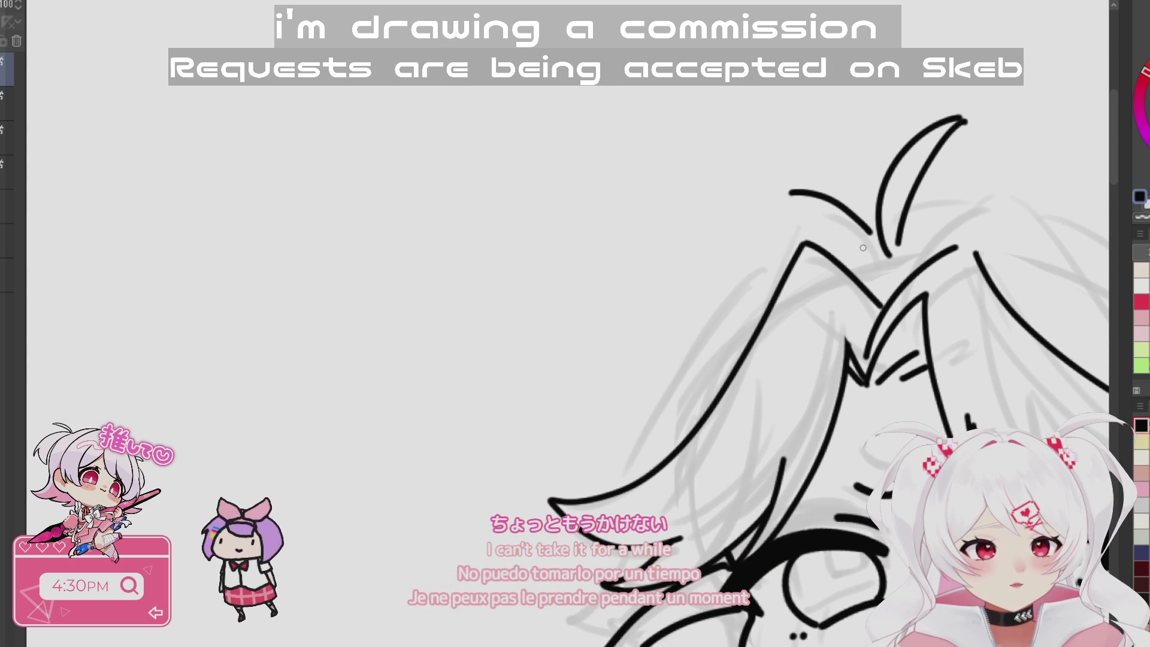
drag(870, 240, 833, 251)
key(ctrl+z)
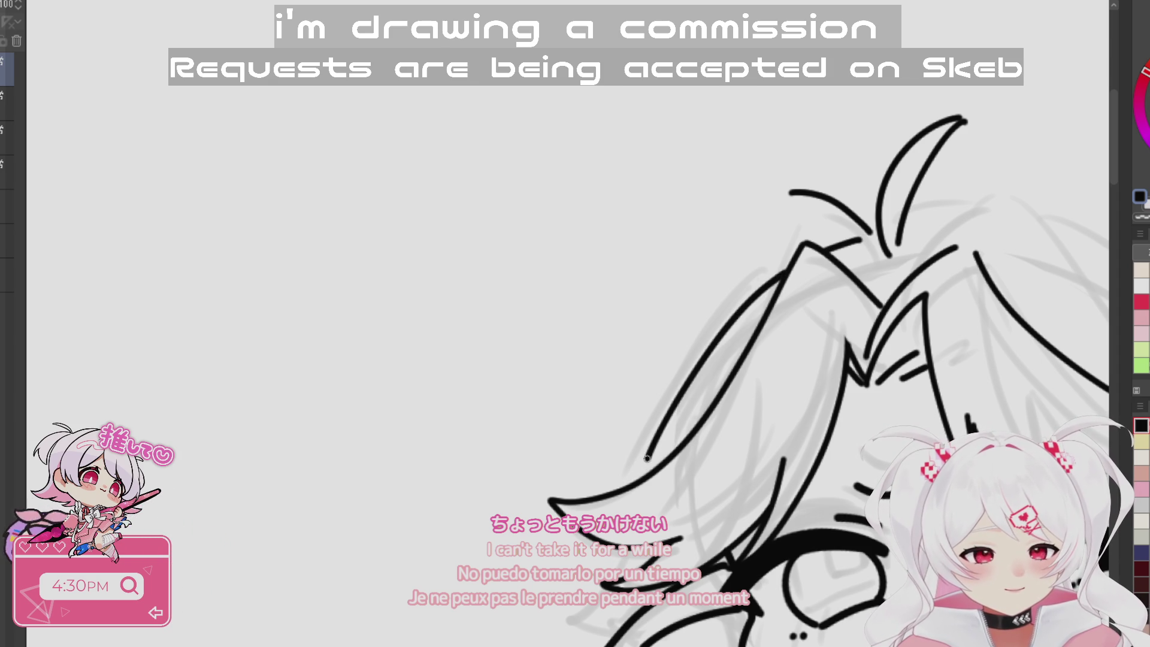
- Ink a hair lock curving down beside the face with a side spike and curved line
drag(670, 516, 731, 367)
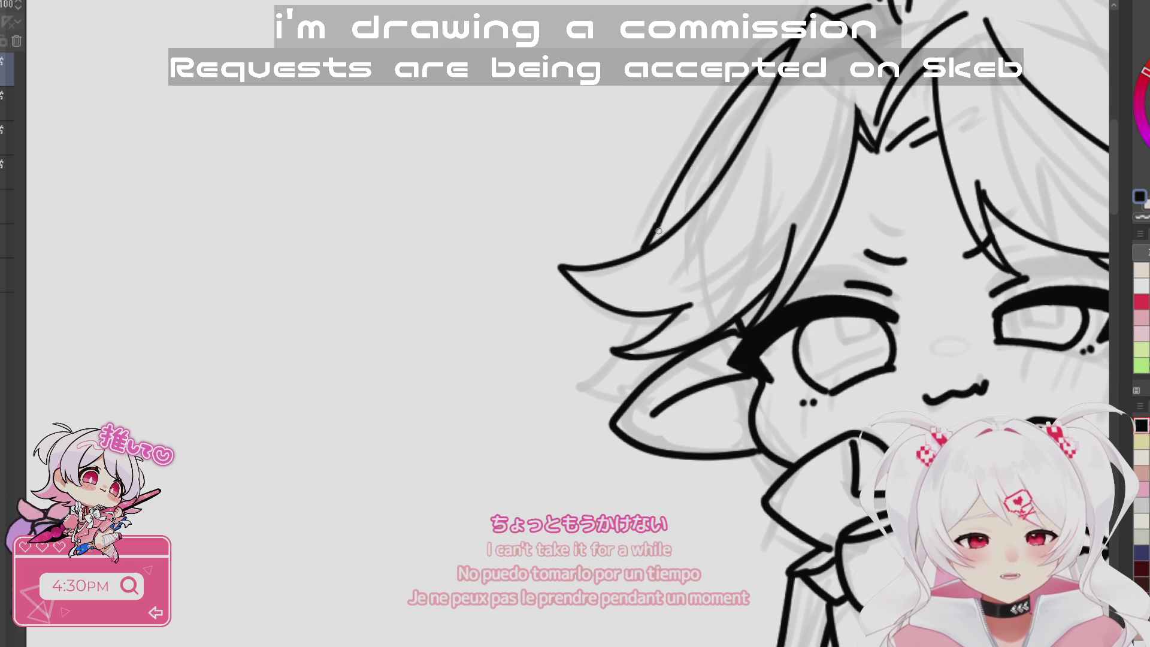
drag(655, 232, 644, 246)
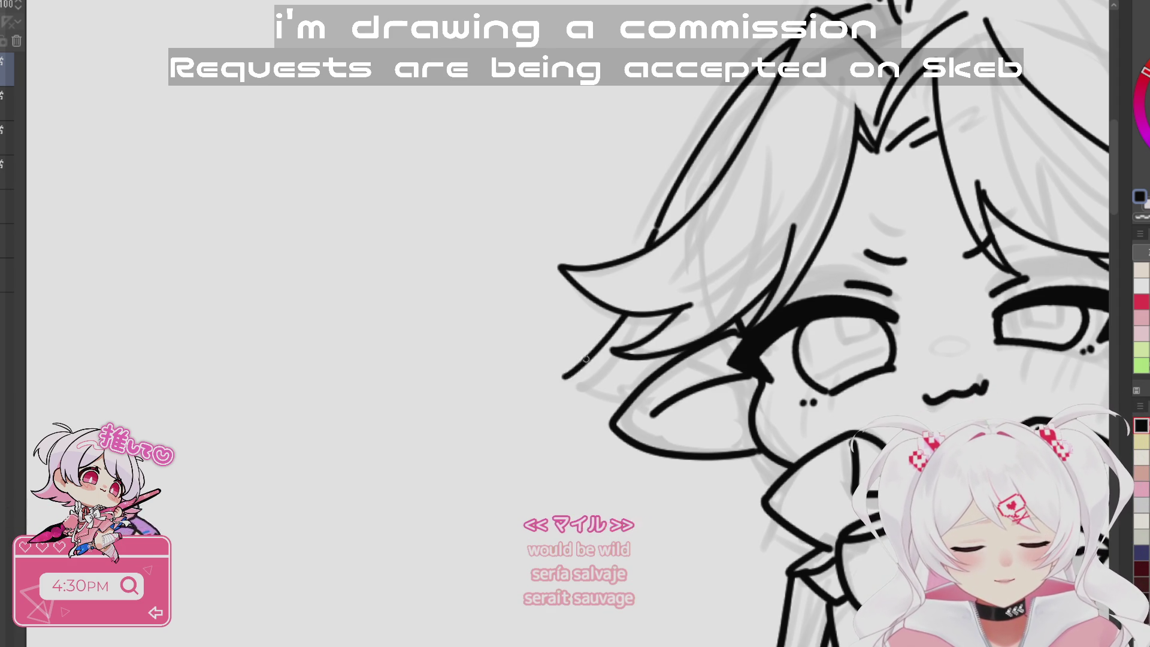
drag(627, 314, 541, 382)
mouse_move(659, 299)
mouse_down()
mouse_move(564, 357)
mouse_move(554, 446)
mouse_up()
key(ctrl+z)
mouse_move(565, 354)
mouse_down()
mouse_move(554, 446)
mouse_move(863, 576)
mouse_move(748, 449)
mouse_move(659, 299)
mouse_up()
mouse_move(654, 244)
mouse_down()
mouse_move(660, 294)
mouse_move(699, 234)
mouse_up()
- Ink a curved hair lock across the fringe, undoing its closing stroke
mouse_move(660, 617)
mouse_down()
mouse_move(808, 569)
mouse_move(929, 431)
mouse_move(947, 388)
mouse_up()
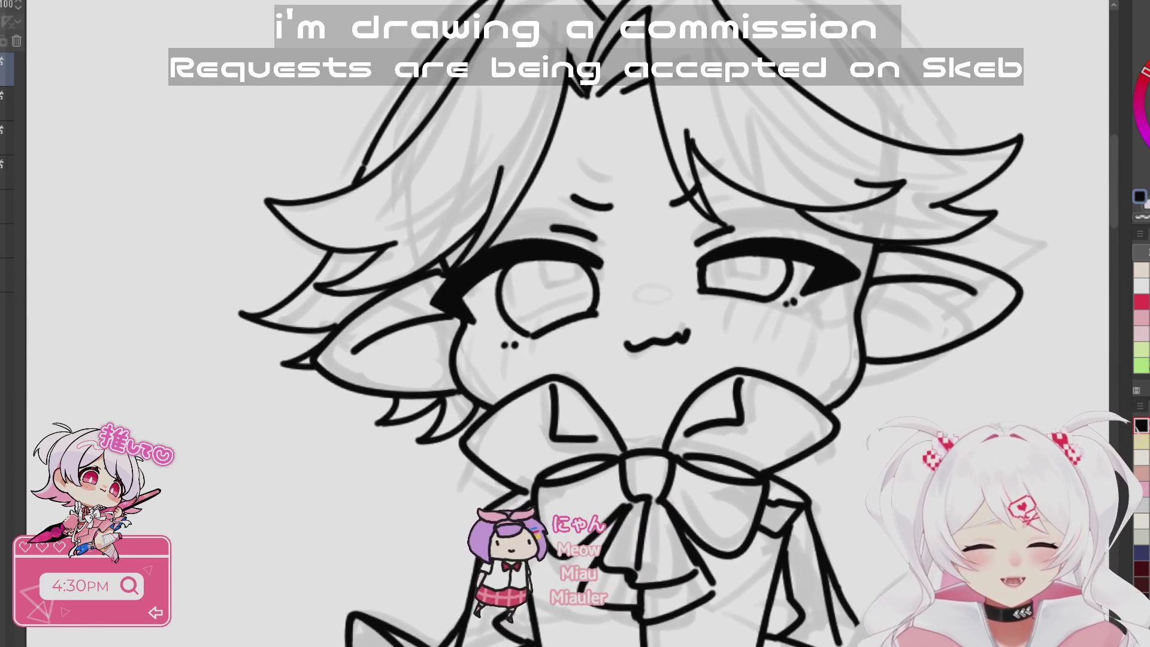
scroll(947, 388, down, 5)
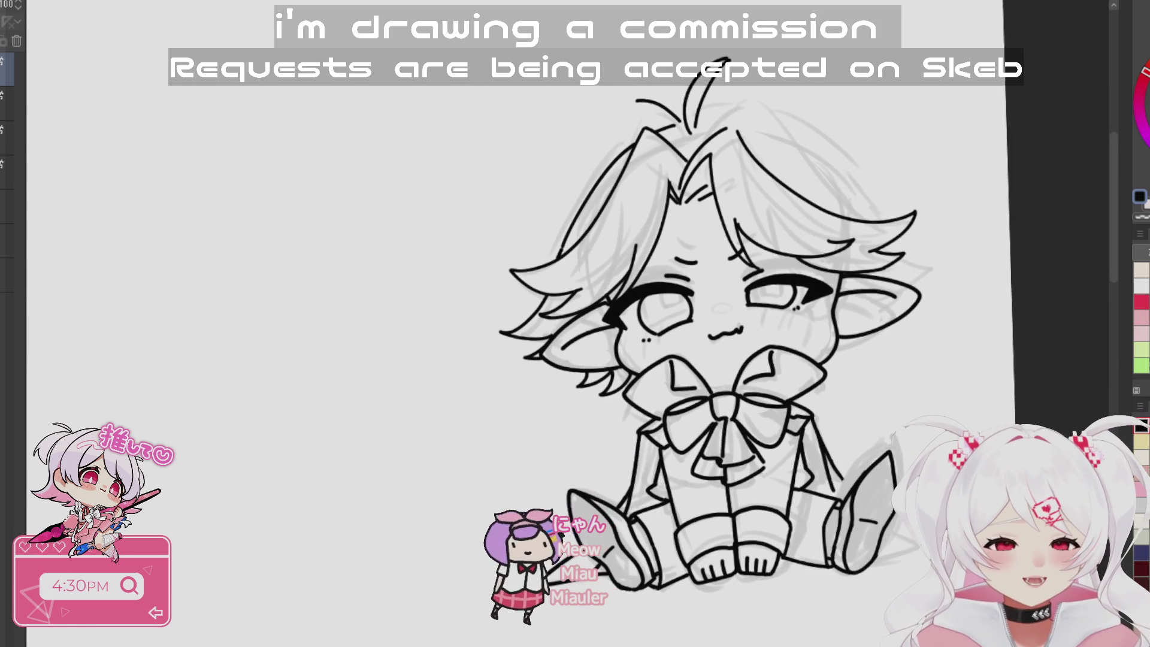
scroll(677, 356, up, 5)
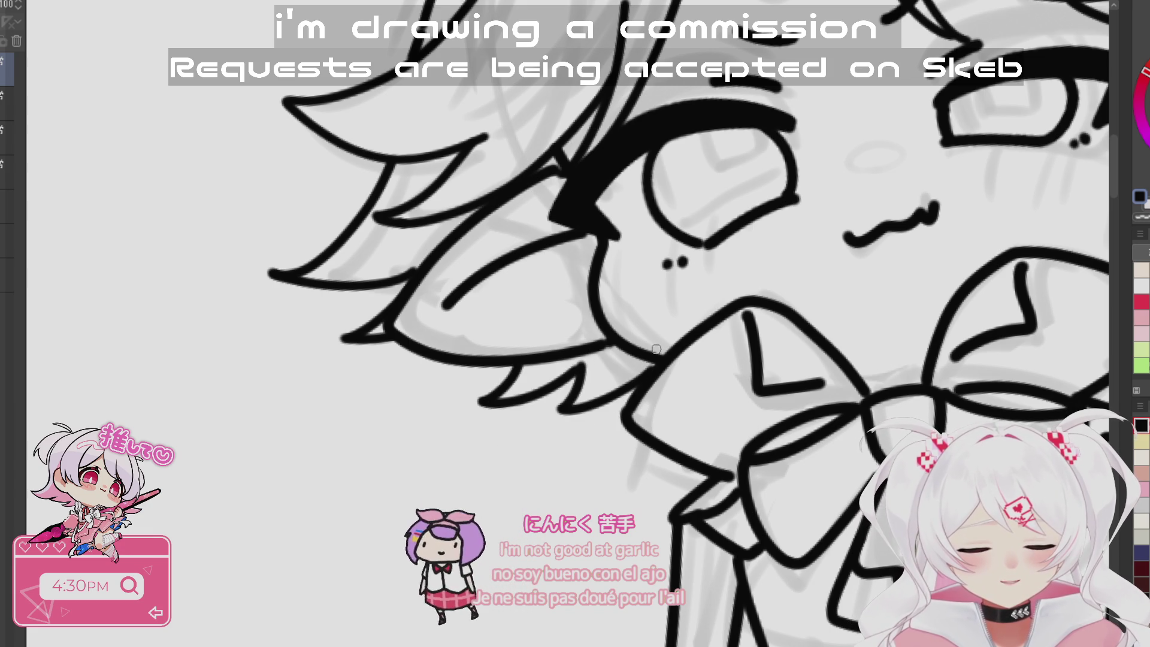
scroll(848, 451, down, 3)
drag(921, 119, 771, 179)
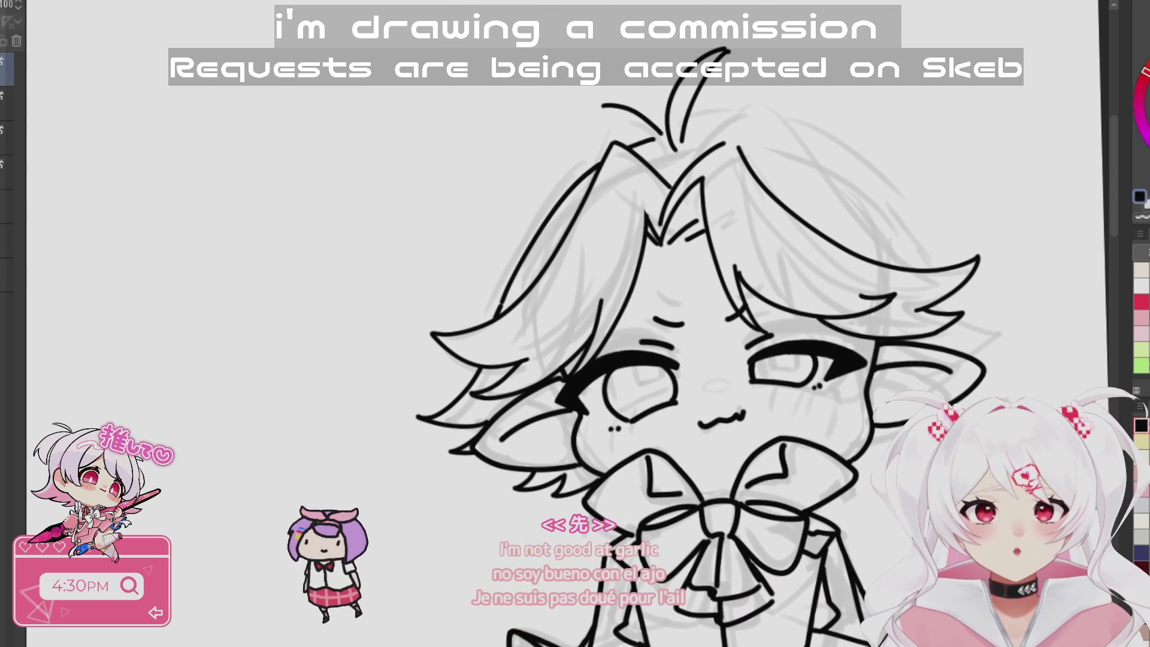
mouse_move(718, 299)
mouse_down()
mouse_move(809, 245)
mouse_move(759, 204)
mouse_up()
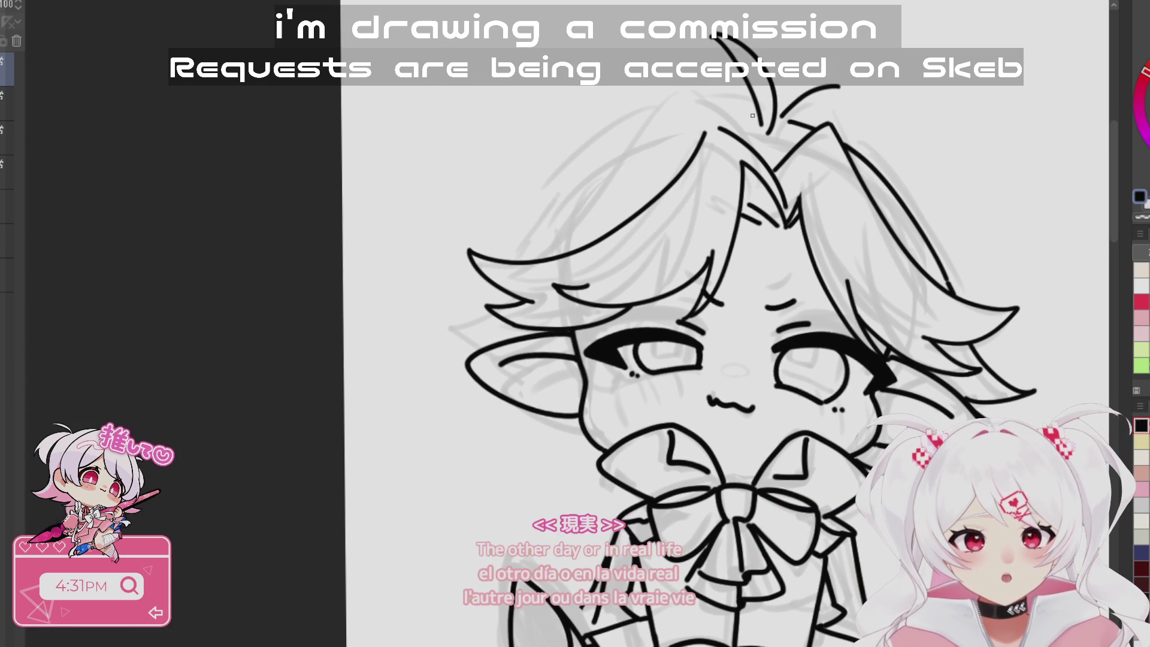
drag(746, 116, 497, 223)
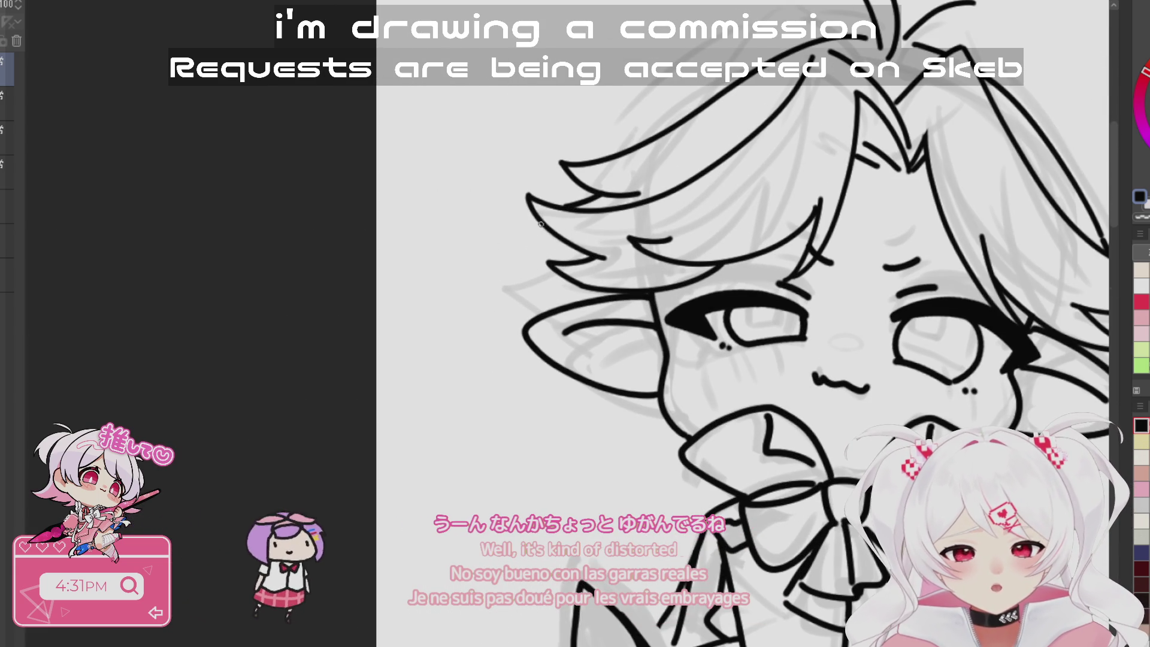
mouse_move(499, 233)
mouse_down()
mouse_move(580, 269)
mouse_move(492, 333)
mouse_up()
key(ctrl+z)
key(ctrl+z)
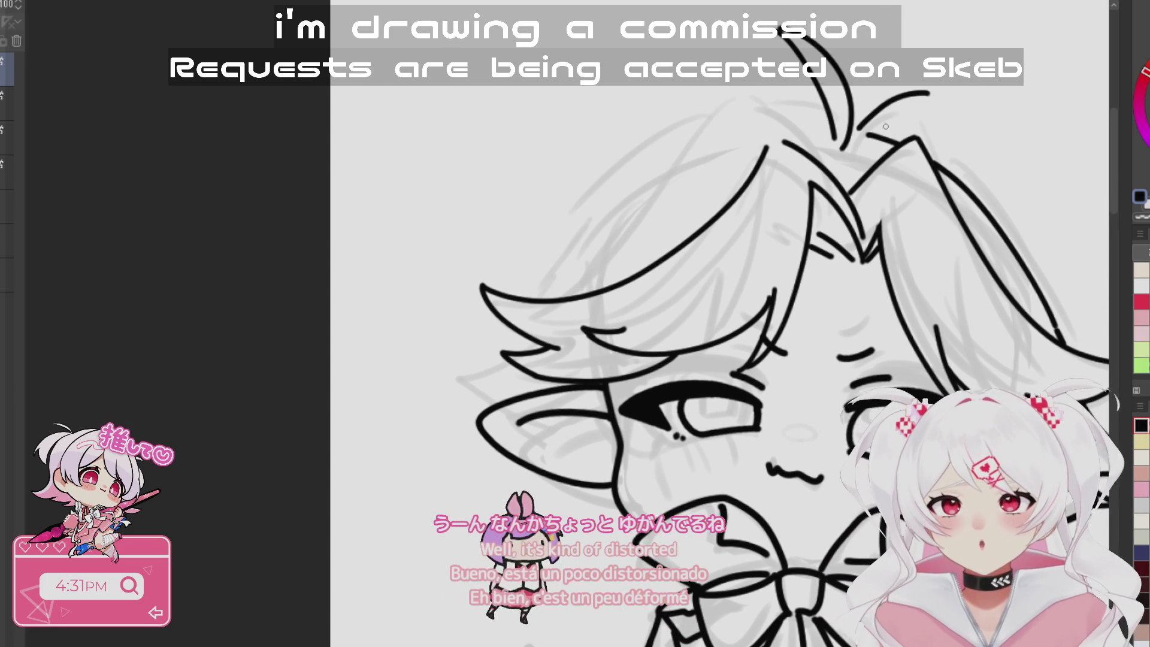
- Ink a hair strand down from the lock's tip, discarding the extra left spike
drag(630, 191, 659, 224)
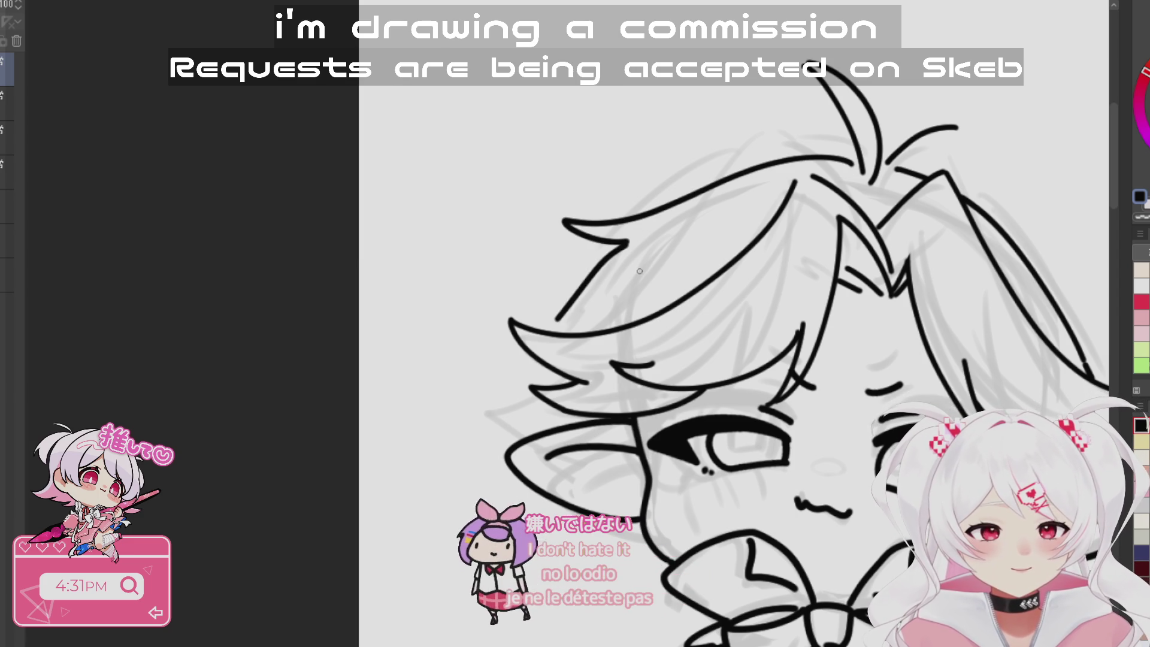
drag(632, 246, 555, 323)
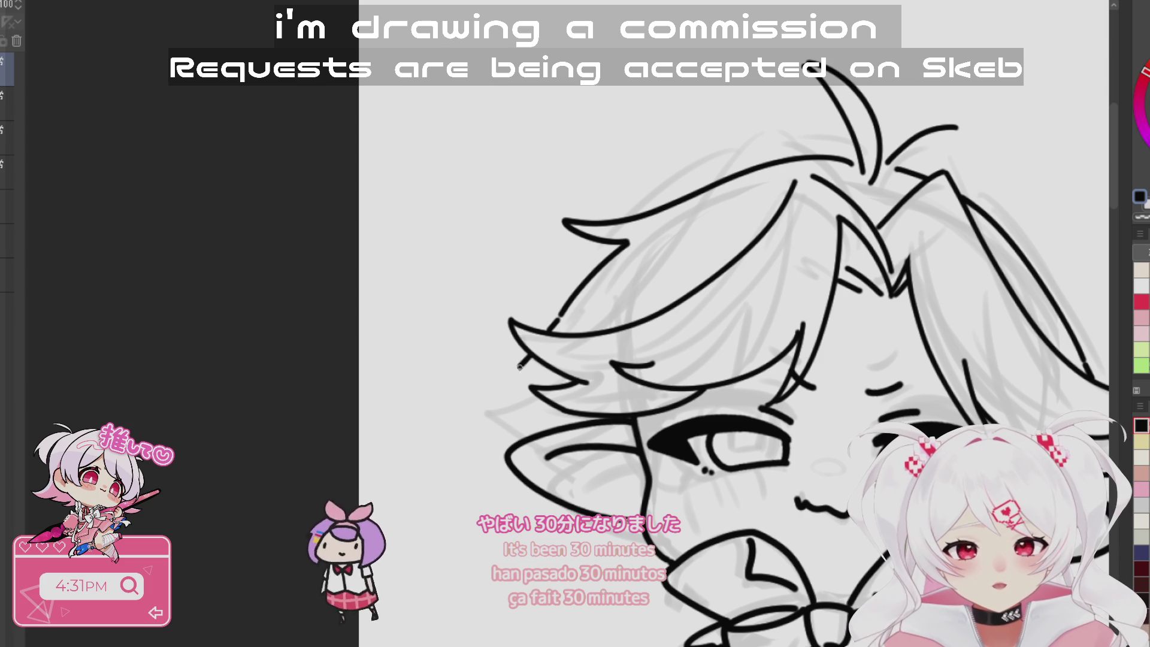
mouse_move(532, 357)
mouse_down()
mouse_move(495, 368)
mouse_move(531, 413)
mouse_up()
key(ctrl+z)
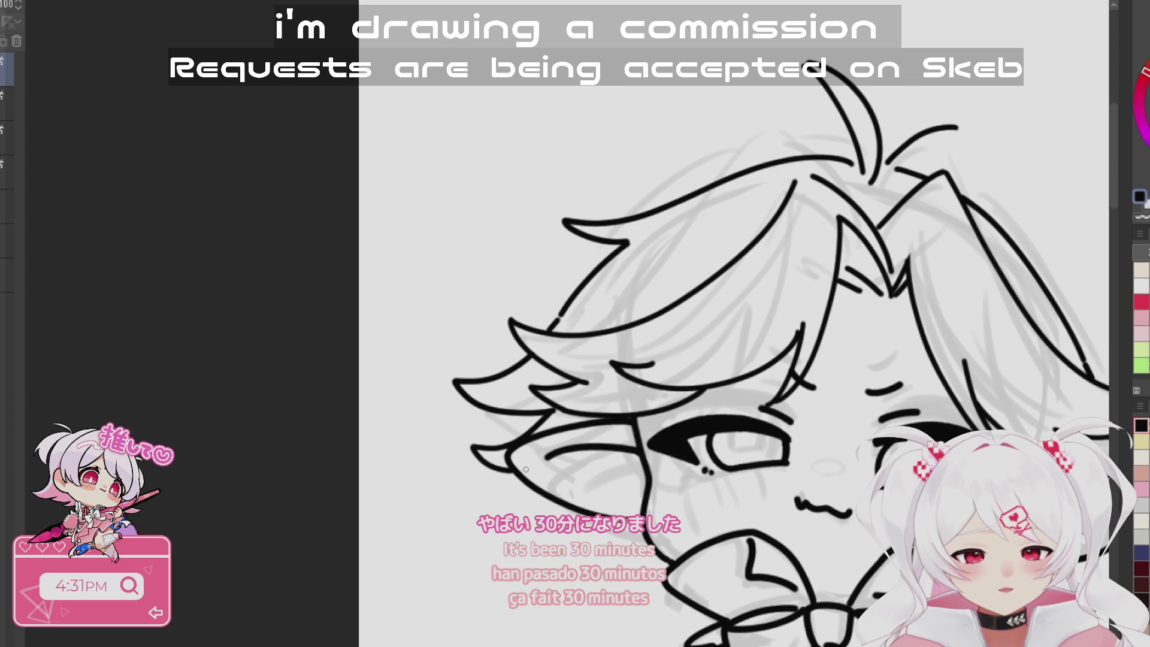
key(minus)
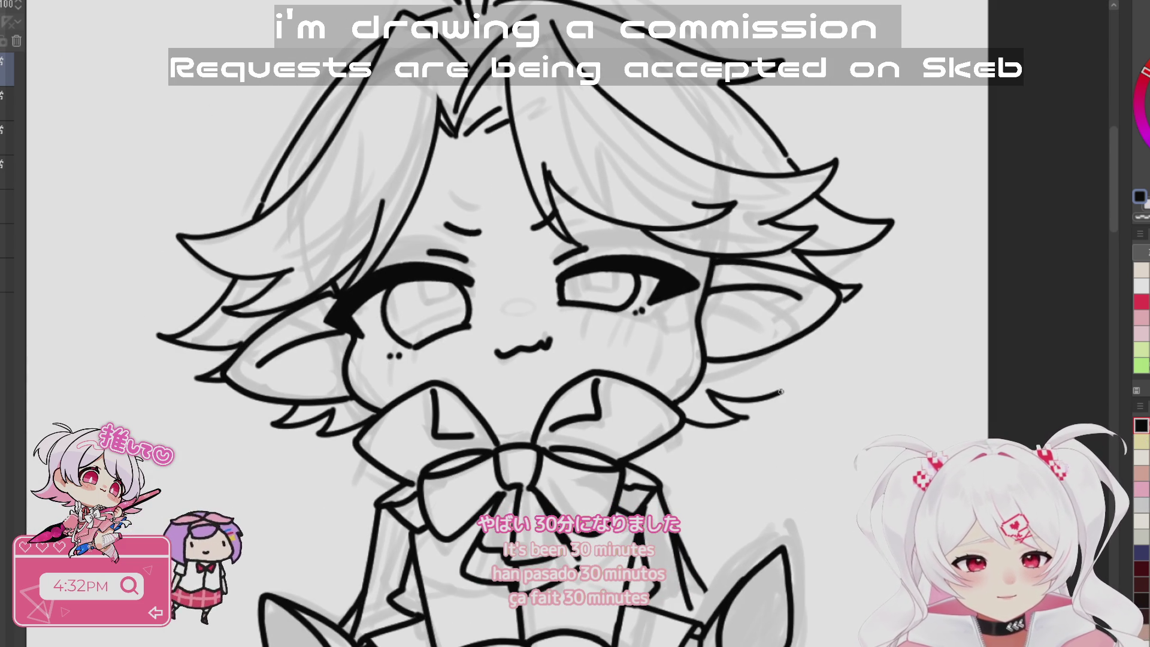
- Ink two short hair strands beside the right-hand ear
drag(802, 377, 757, 355)
key(ctrl+z)
key(ctrl+z)
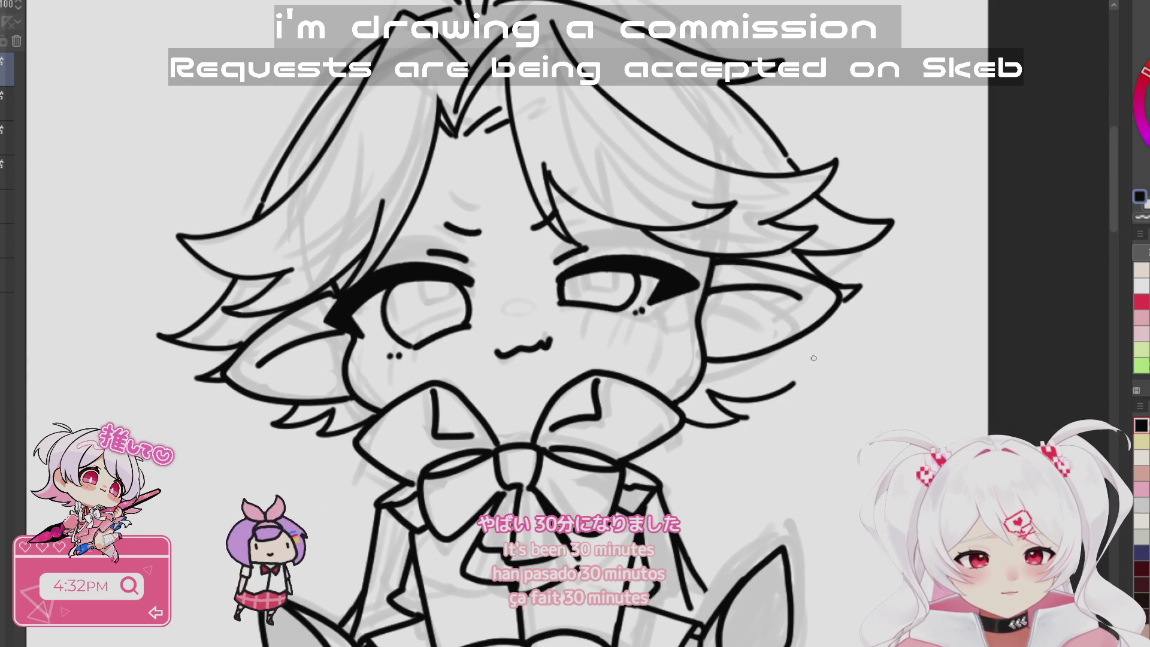
drag(681, 287, 782, 300)
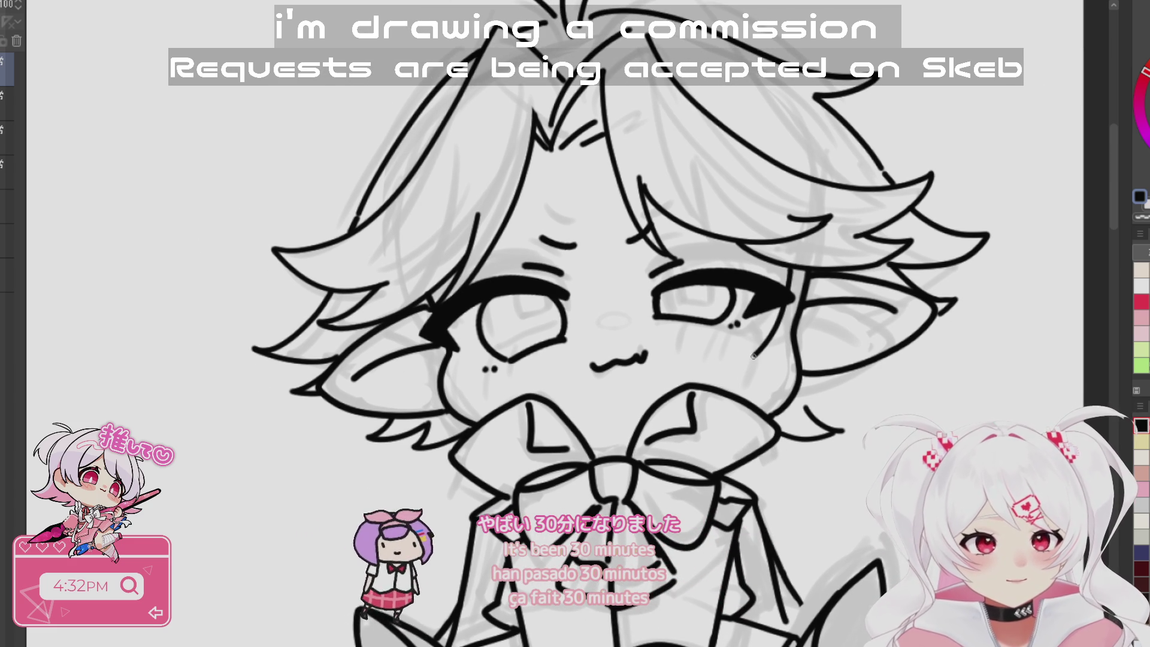
mouse_move(782, 307)
mouse_down()
mouse_move(732, 364)
mouse_move(792, 336)
mouse_up()
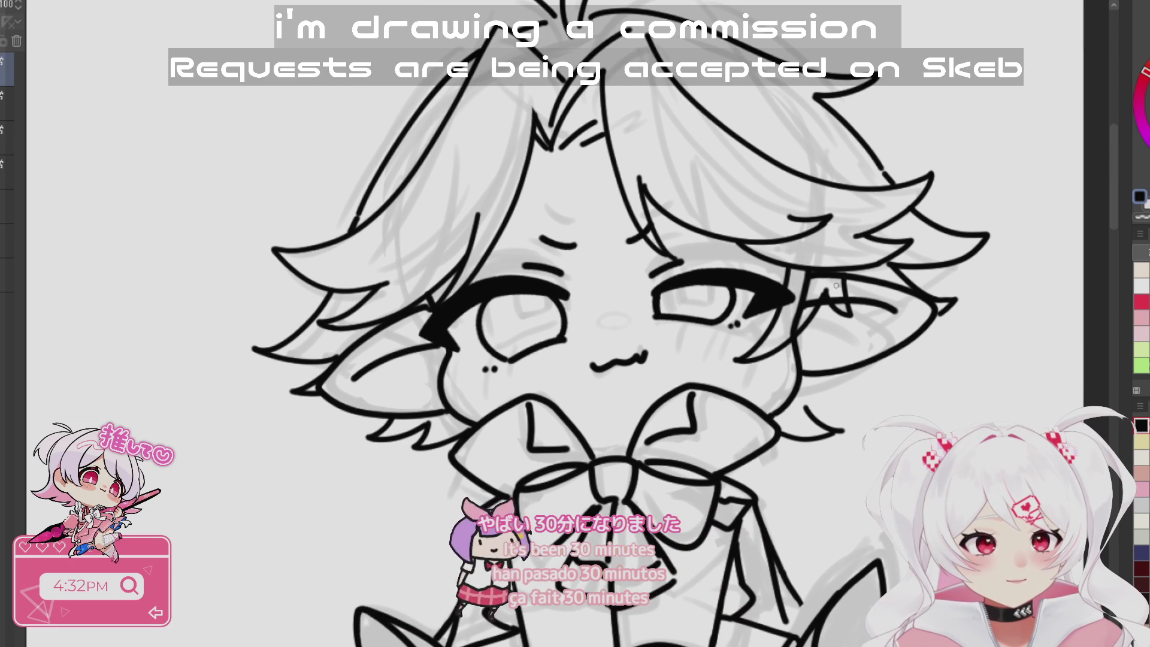
drag(535, 437, 687, 446)
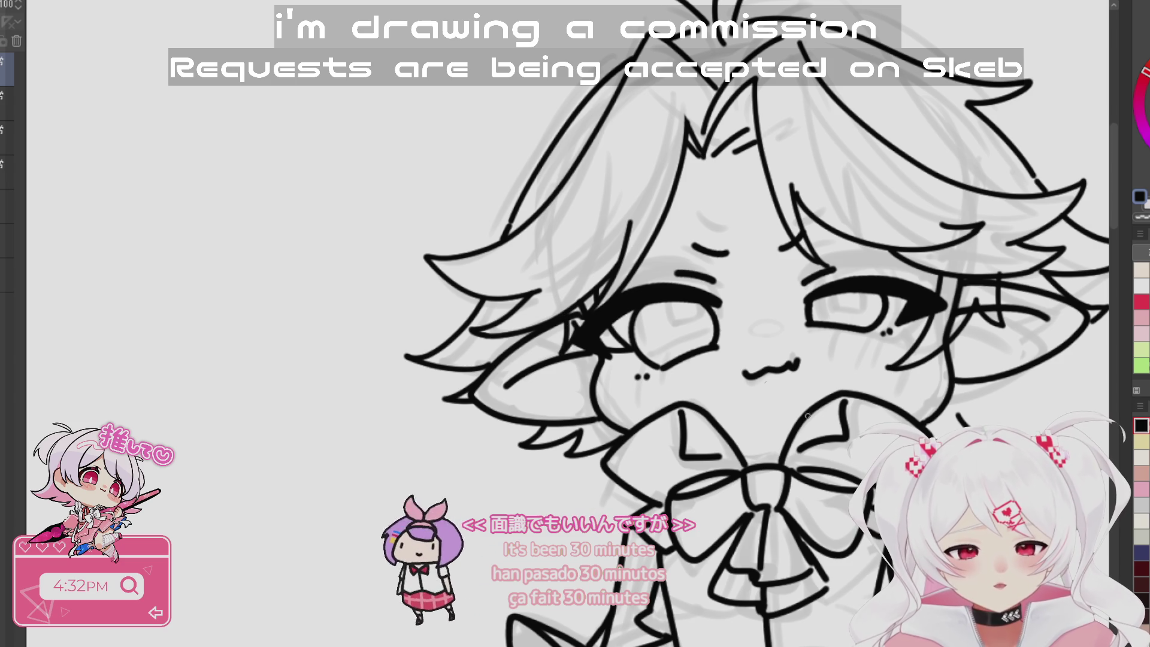
- Draw lower lashes under the left eye and add a second dot beneath it
drag(766, 384, 742, 327)
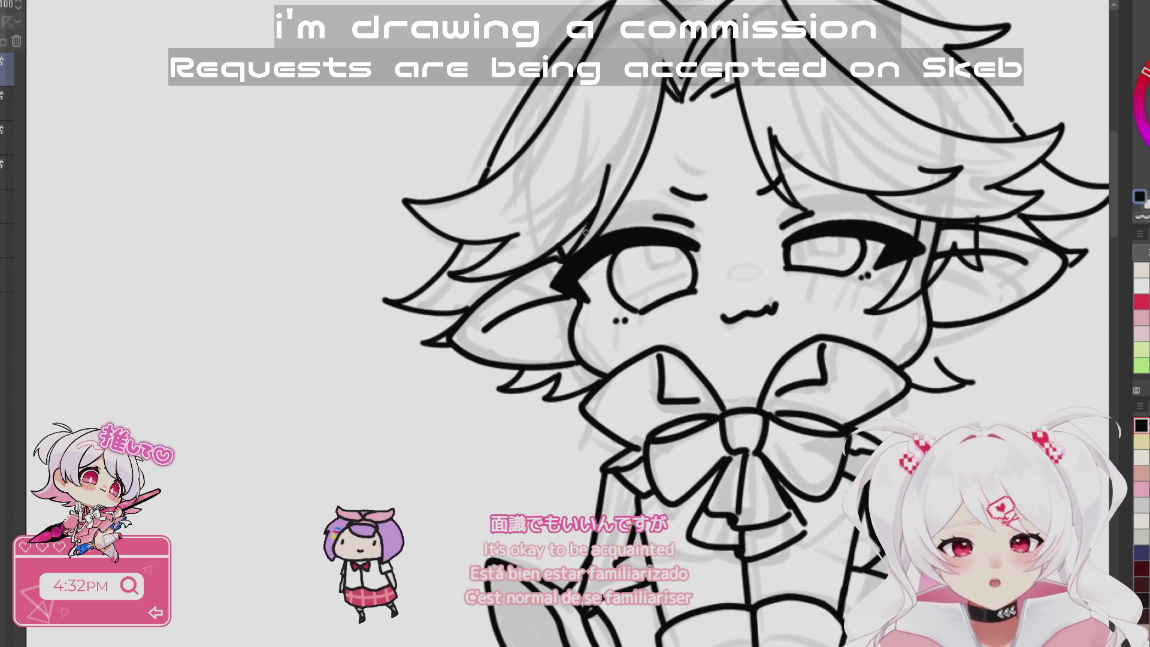
mouse_move(604, 323)
mouse_down()
mouse_move(575, 339)
mouse_move(582, 323)
mouse_up()
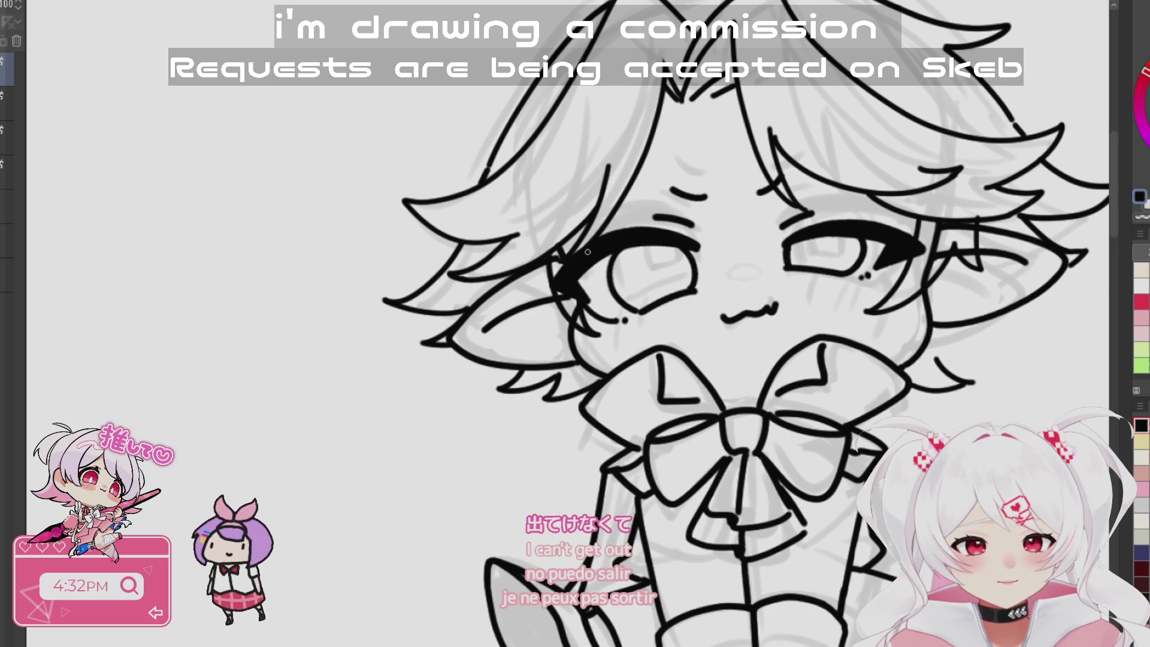
click(617, 320)
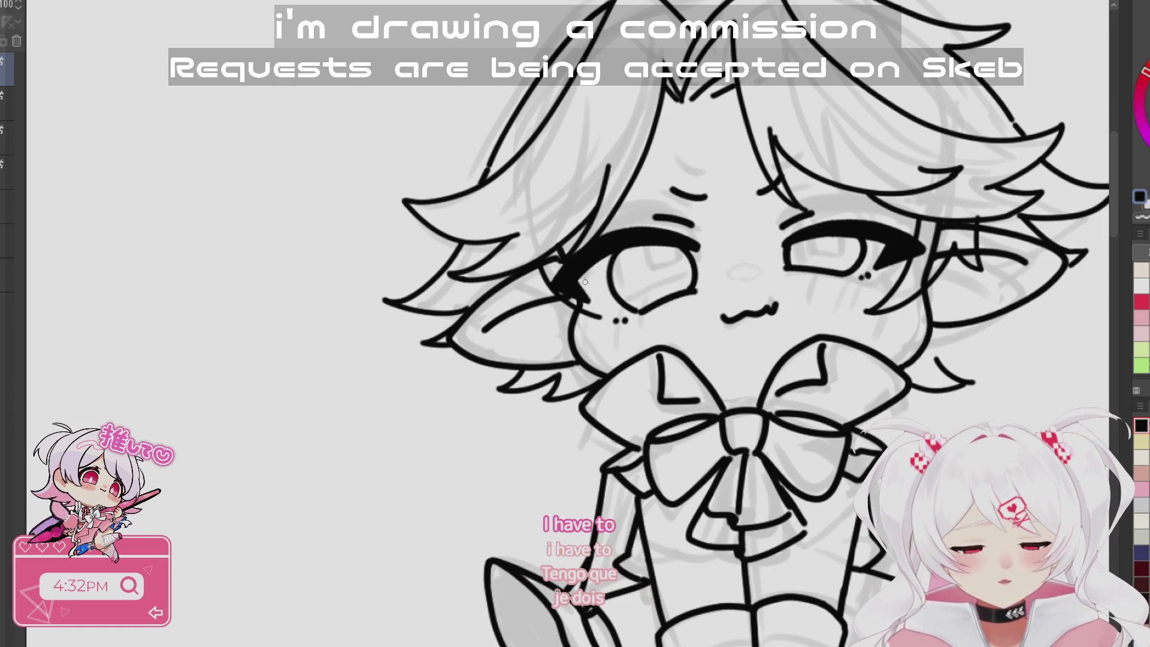
drag(915, 313, 869, 359)
scroll(737, 409, down, 5)
drag(738, 409, 767, 383)
scroll(580, 407, up, 5)
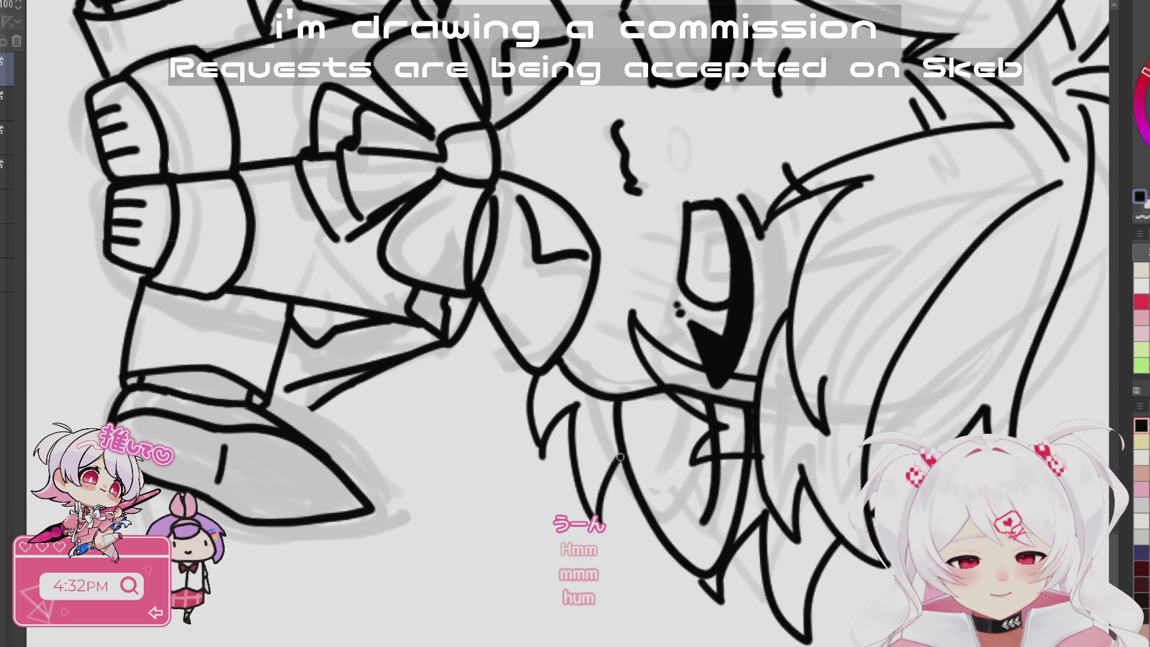
scroll(623, 461, down, 5)
mouse_move(623, 461)
mouse_down()
mouse_move(808, 115)
mouse_move(766, 96)
mouse_up()
scroll(659, 360, up, 4)
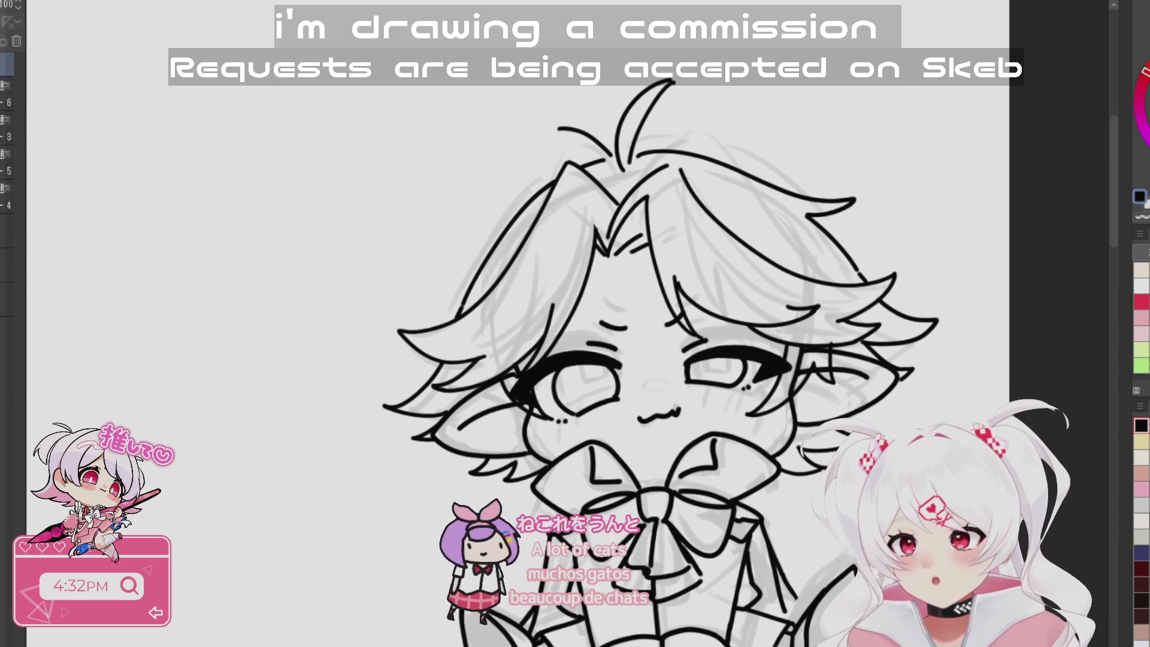
scroll(925, 341, down, 5)
scroll(925, 341, up, 3)
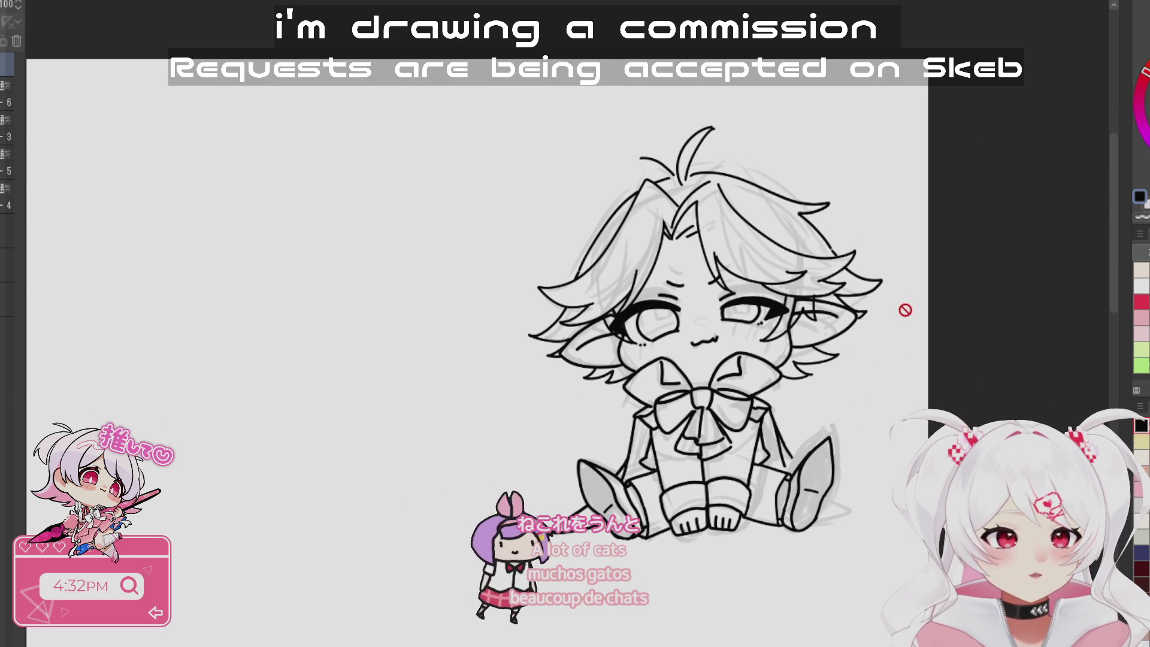
key(bracketright)
key(bracketright)
key(bracketright)
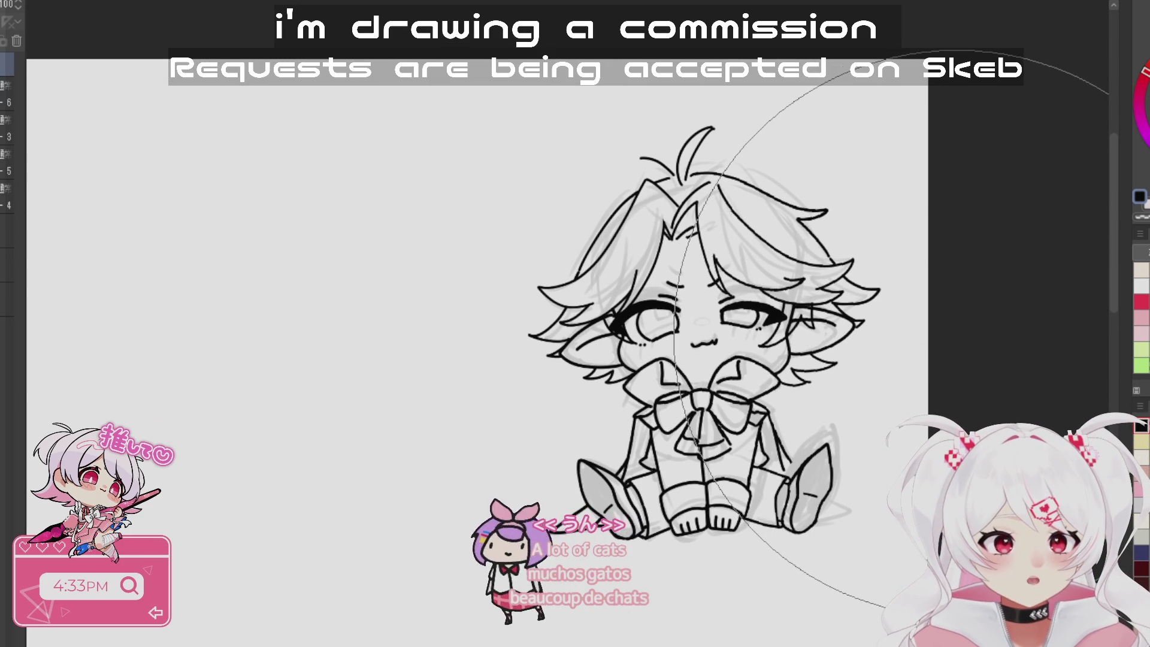
scroll(1030, 455, down, 1)
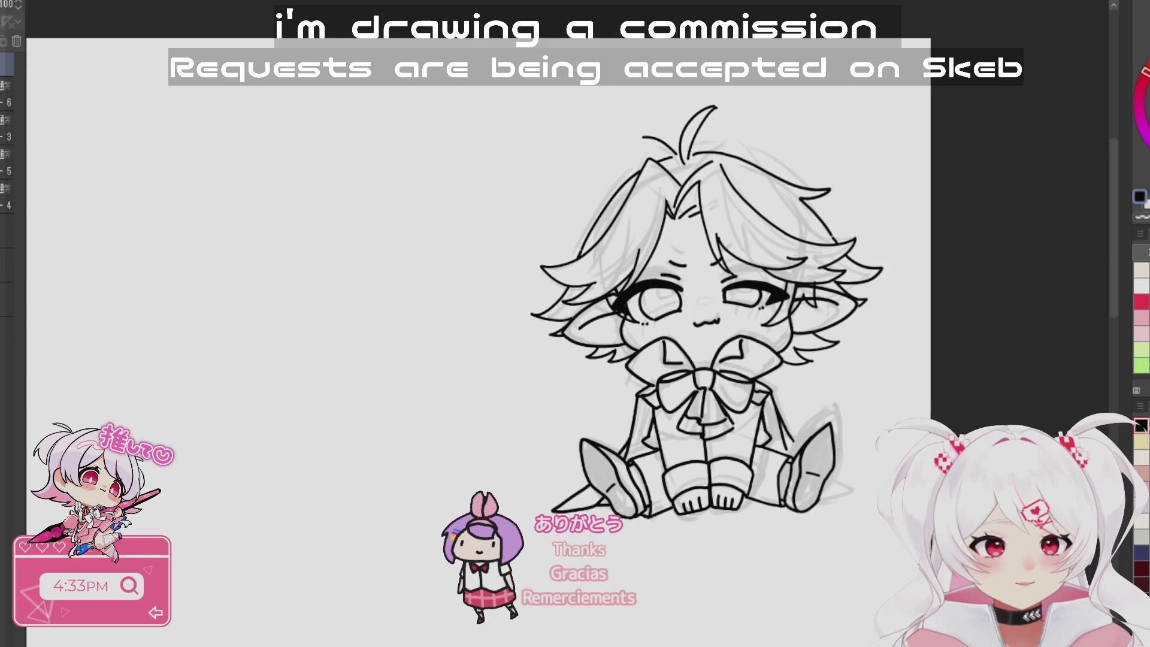
key(h)
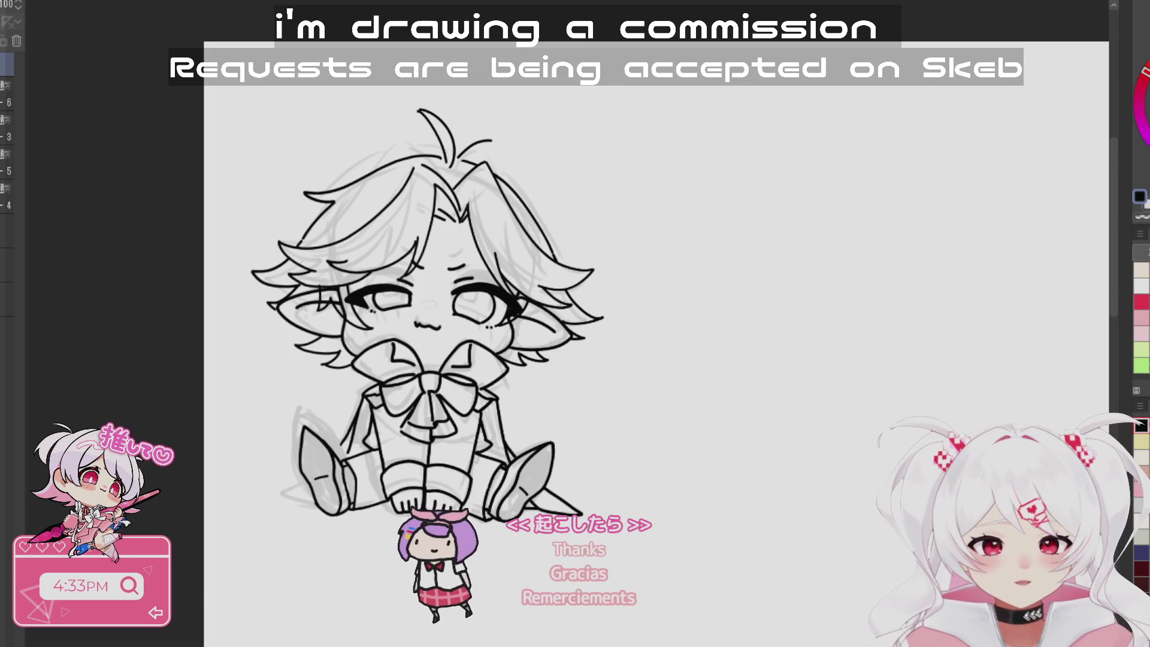
key(h)
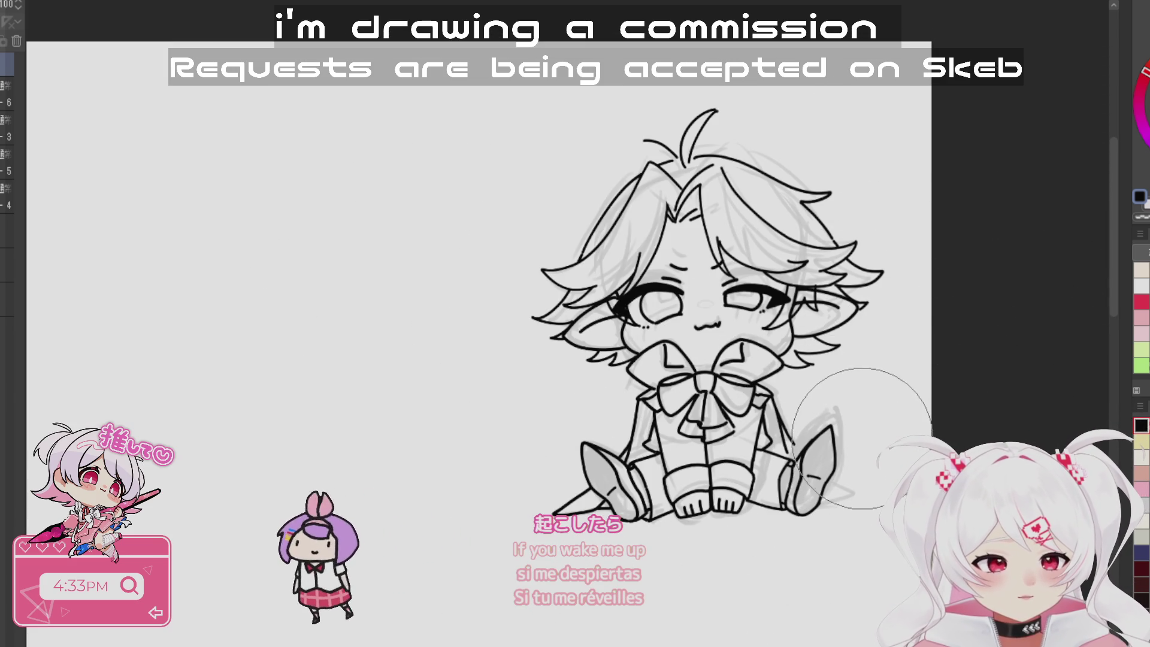
key(e)
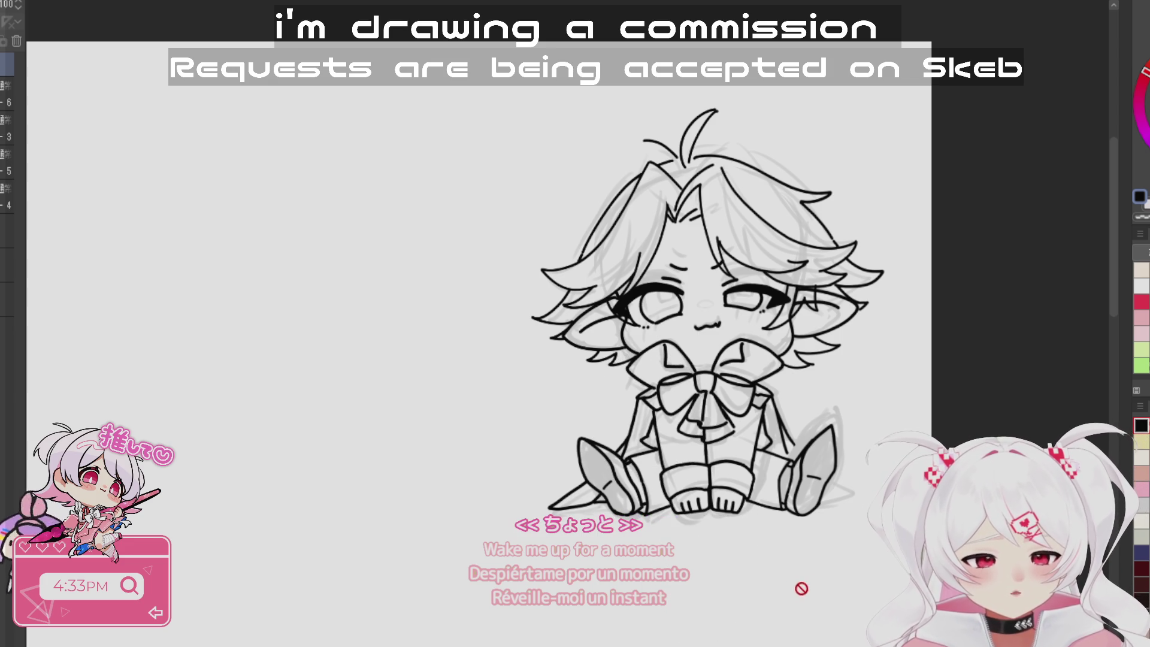
scroll(818, 466, up, 5)
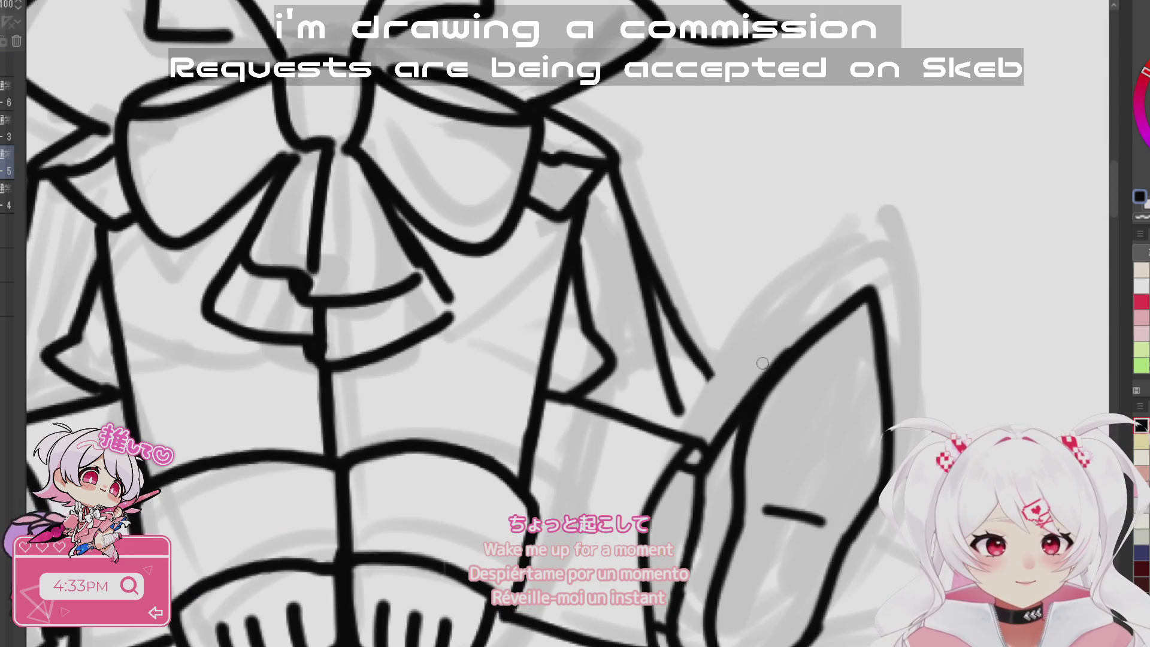
- Redraw the leg line so it meets the right-hand shoe
scroll(722, 355, down, 5)
scroll(693, 459, up, 5)
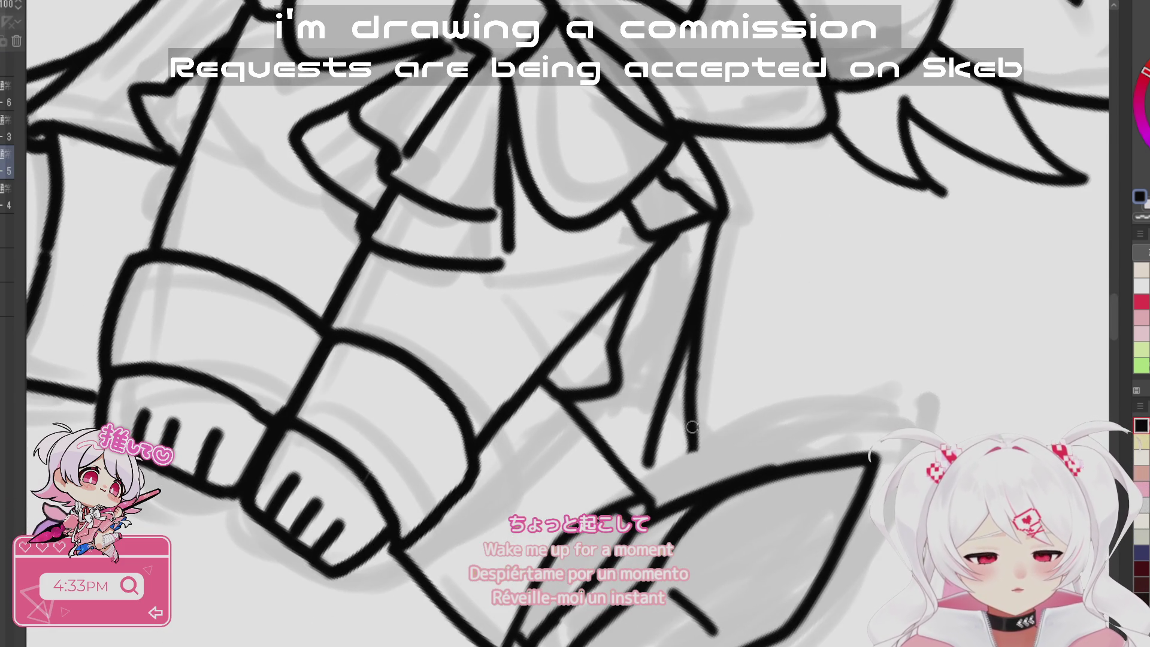
drag(672, 493, 684, 349)
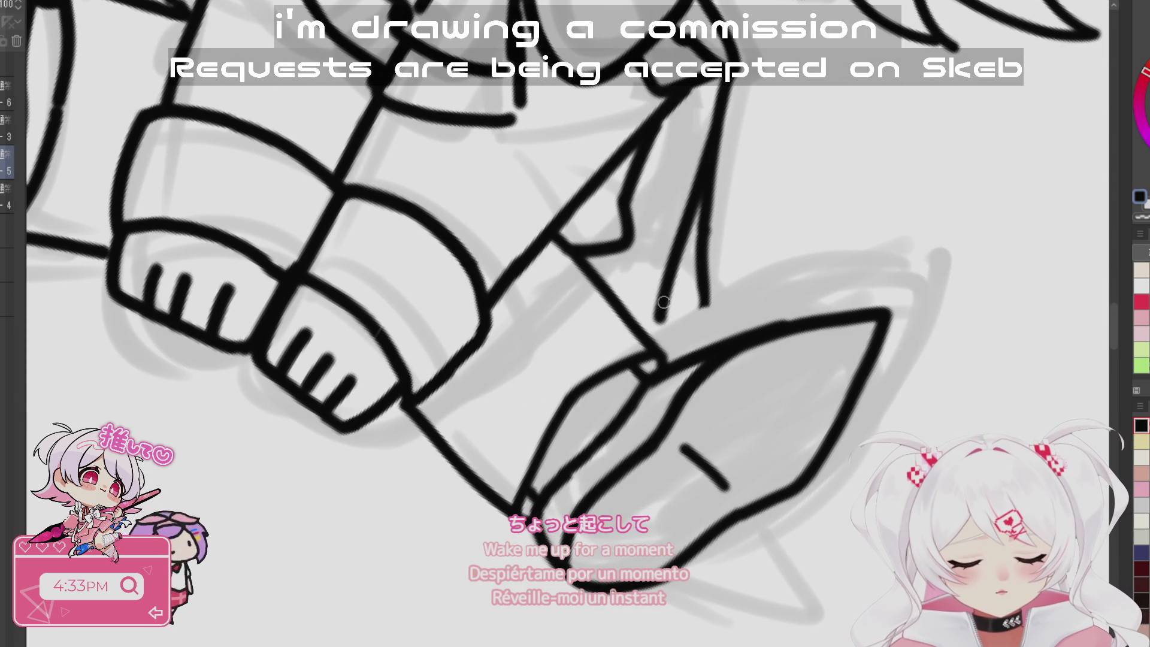
drag(704, 279, 707, 342)
key(ctrl+z)
drag(698, 252, 710, 348)
drag(700, 265, 710, 350)
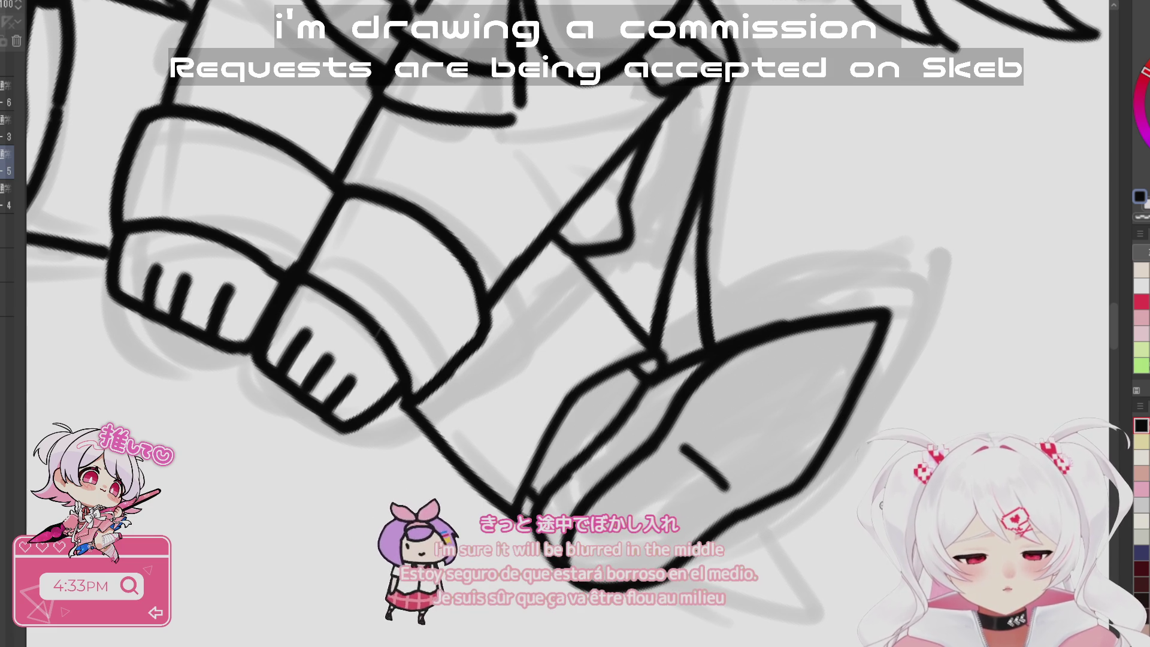
- Ink a long pointed toe on the shoe, redrawing its upper edge
key(ctrl+0)
key(ctrl+z)
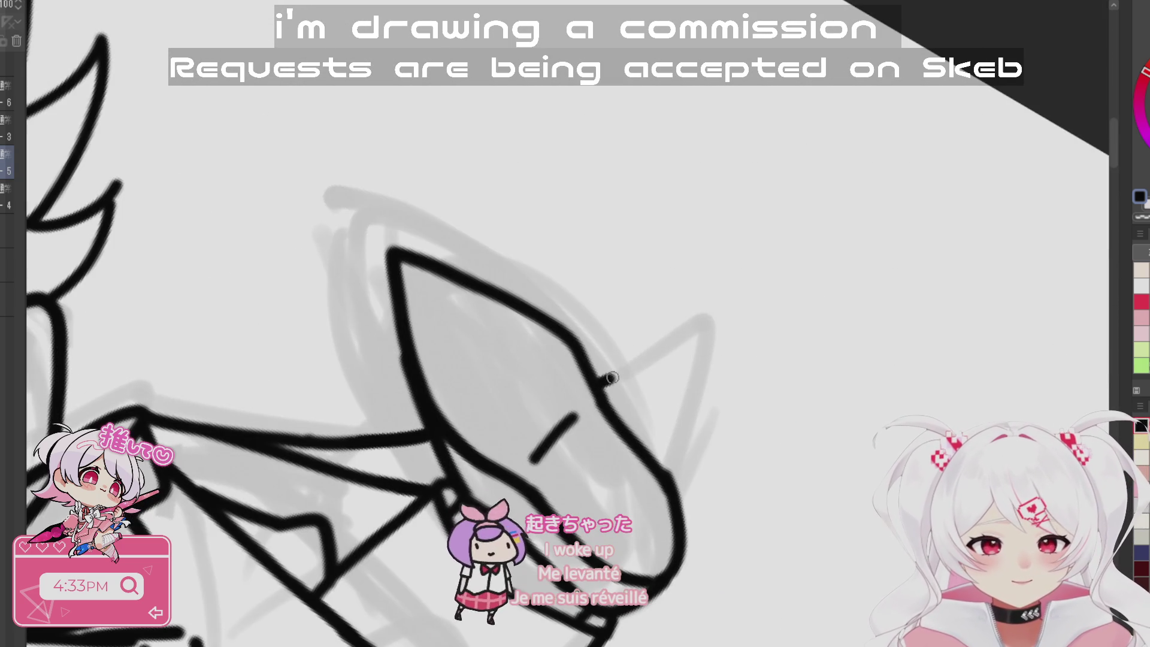
mouse_move(611, 377)
mouse_down()
mouse_move(716, 365)
mouse_move(665, 461)
mouse_move(694, 361)
mouse_up()
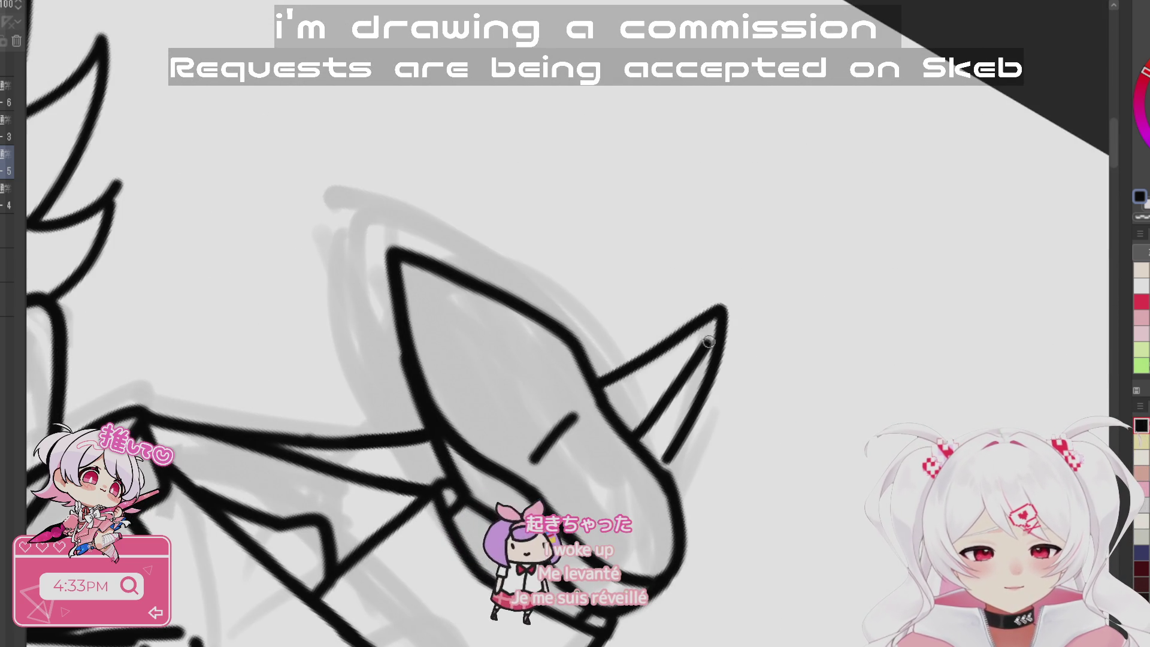
key(ctrl+z)
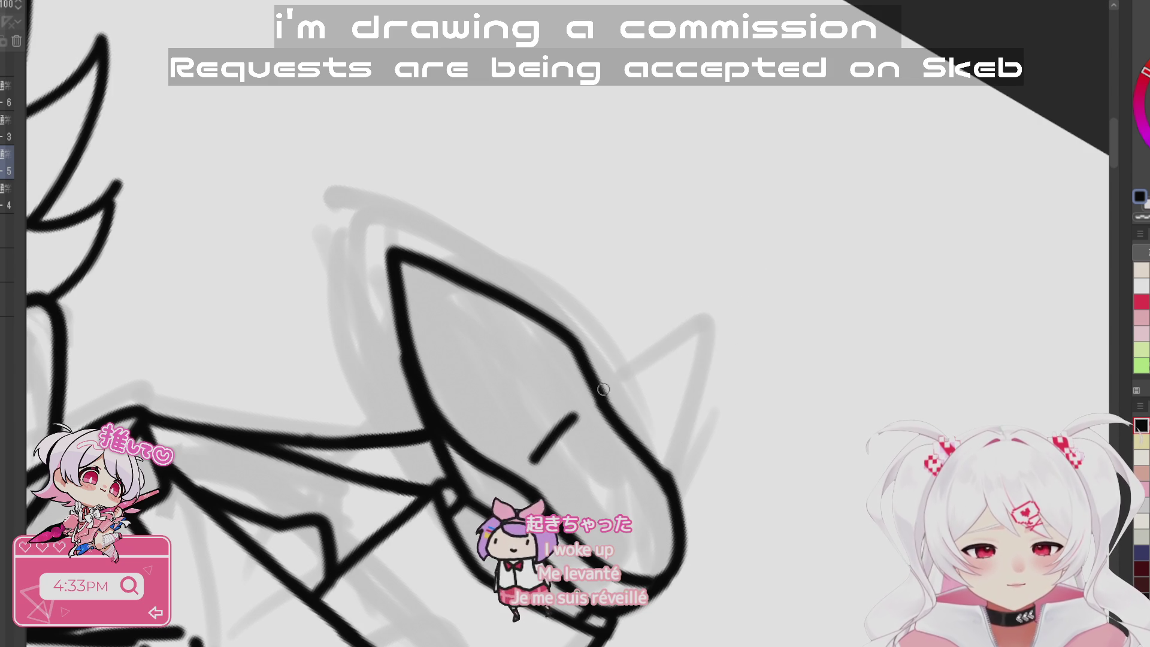
drag(603, 390, 743, 321)
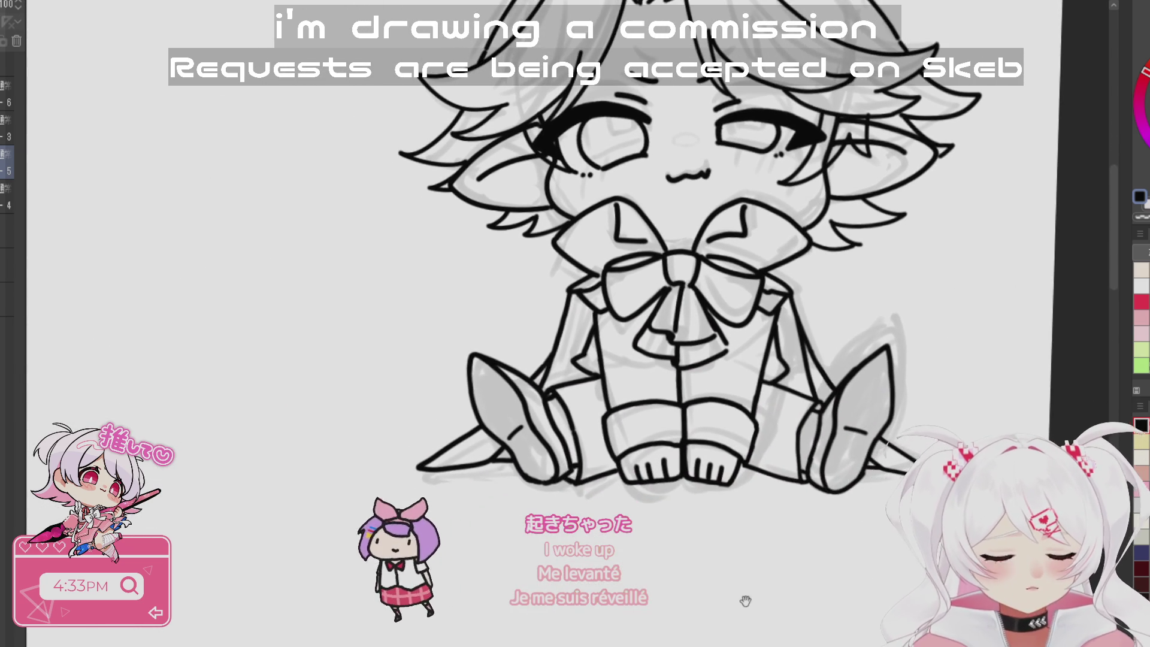
- Create a new layer and hatch short blush lines under both eyes
click(854, 352)
key(ctrl+minus)
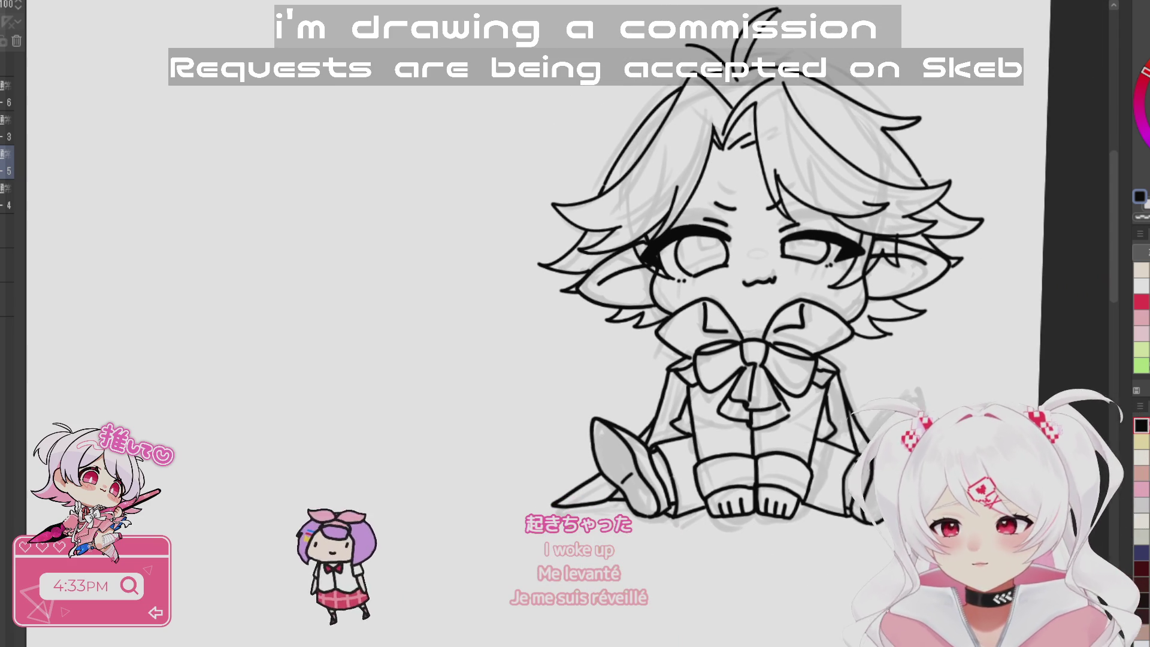
key(ctrl+shift+n)
key(ctrl+plus)
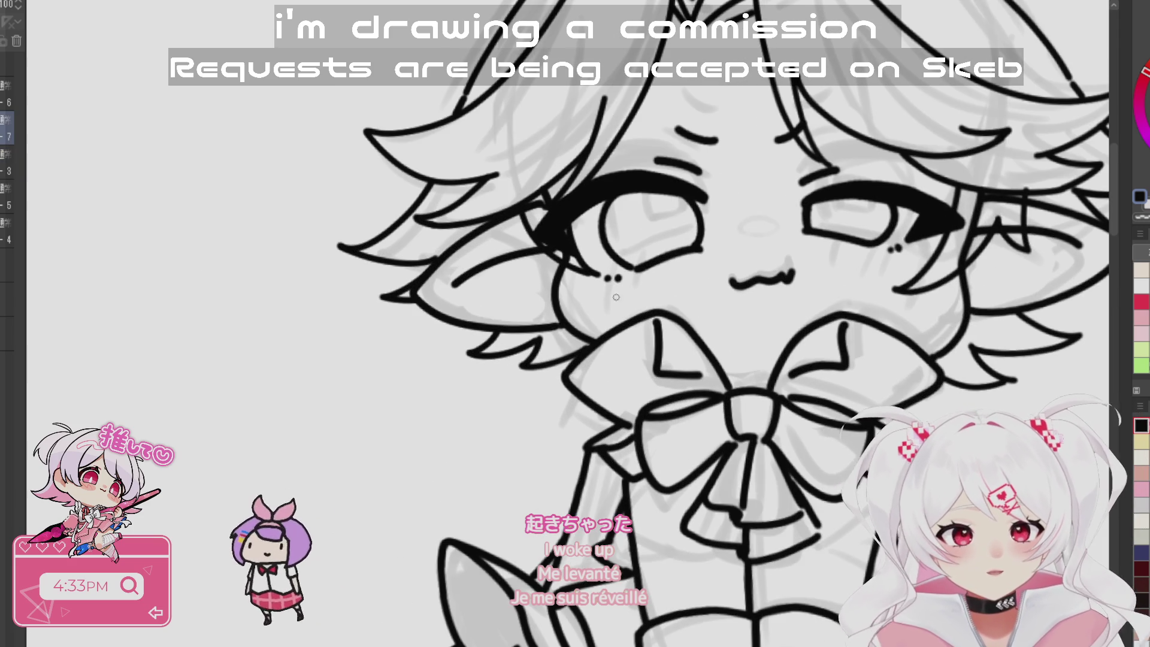
drag(612, 282, 606, 316)
drag(644, 275, 640, 299)
drag(661, 273, 656, 294)
mouse_move(834, 251)
mouse_down()
mouse_move(827, 276)
mouse_move(864, 297)
mouse_up()
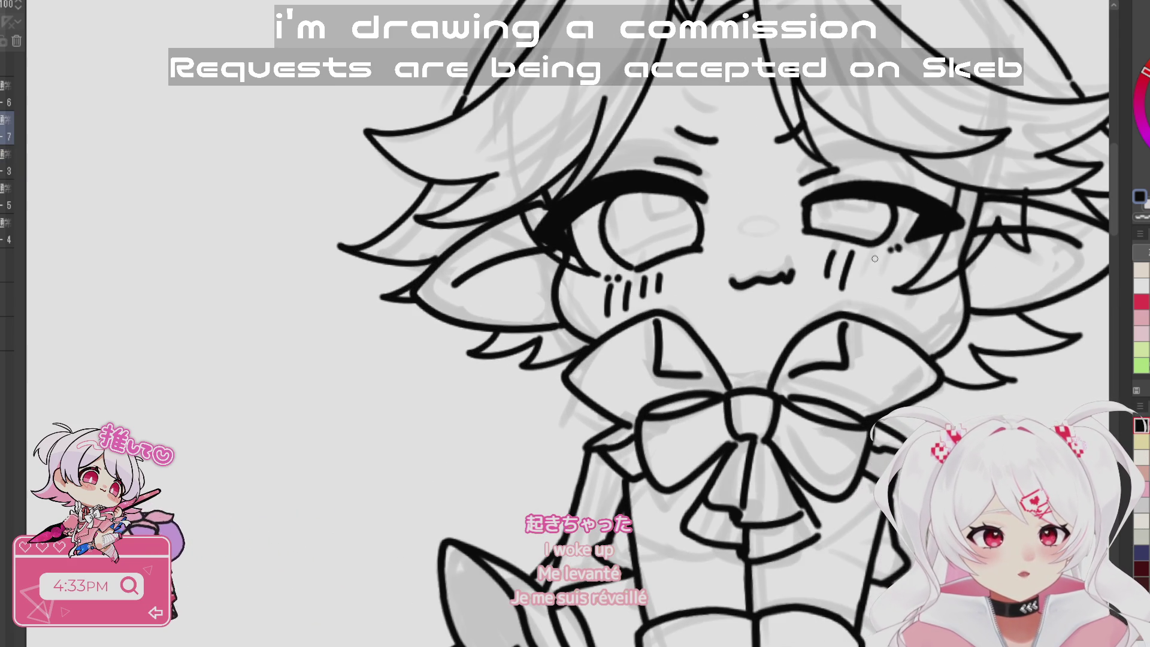
- Zoom out and tilt the view to review the finished chibi line art
key(ctrl+minus)
key(ctrl+minus)
key(ctrl+minus)
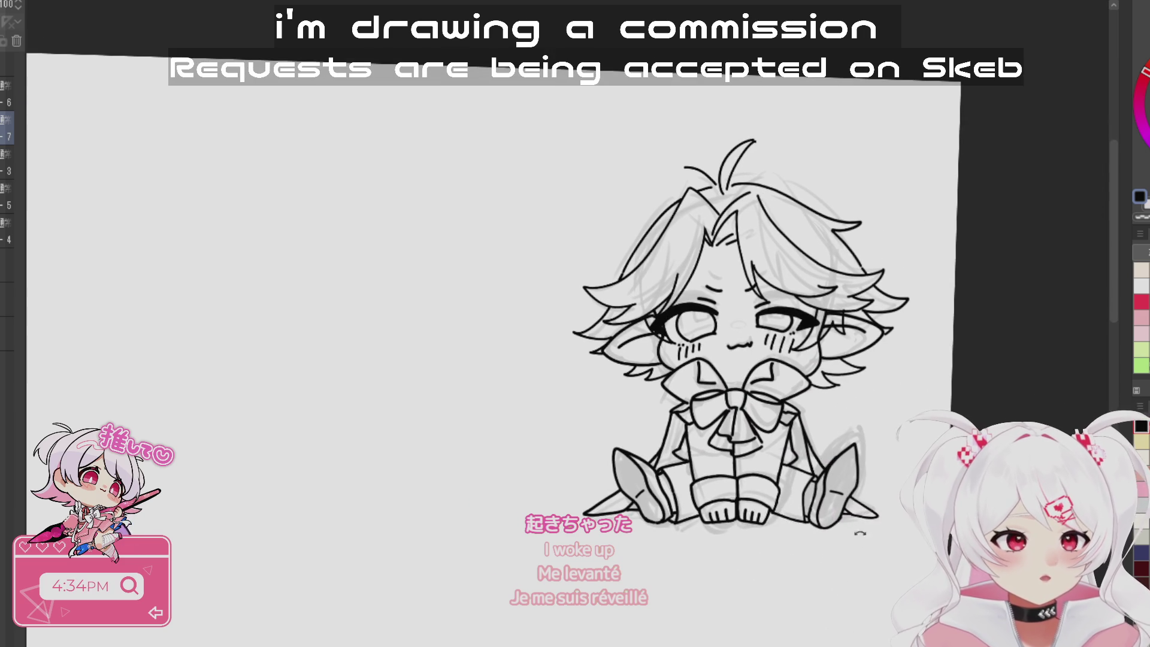
scroll(724, 370, up, 4)
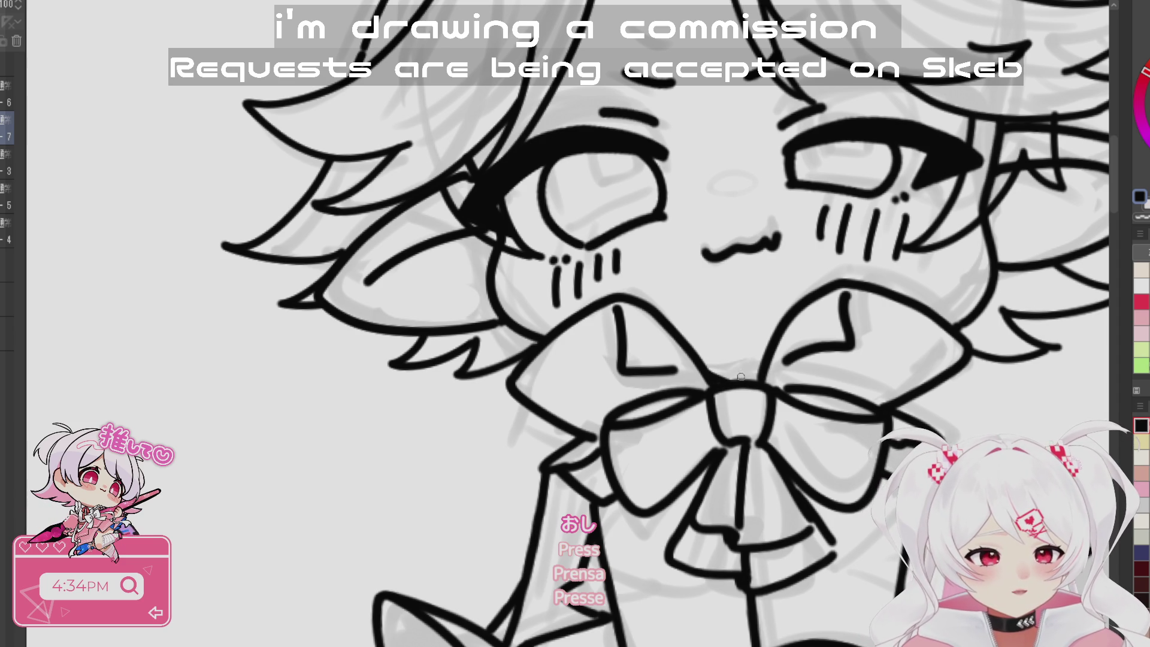
scroll(760, 373, down, 5)
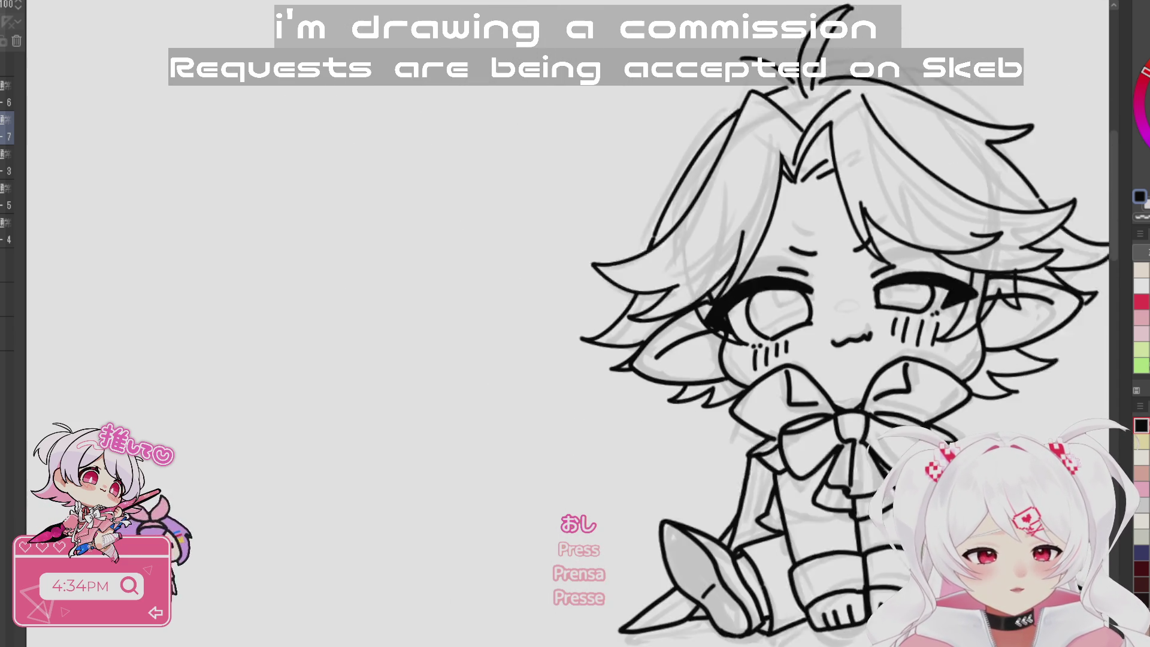
key(minus)
scroll(874, 353, up, 5)
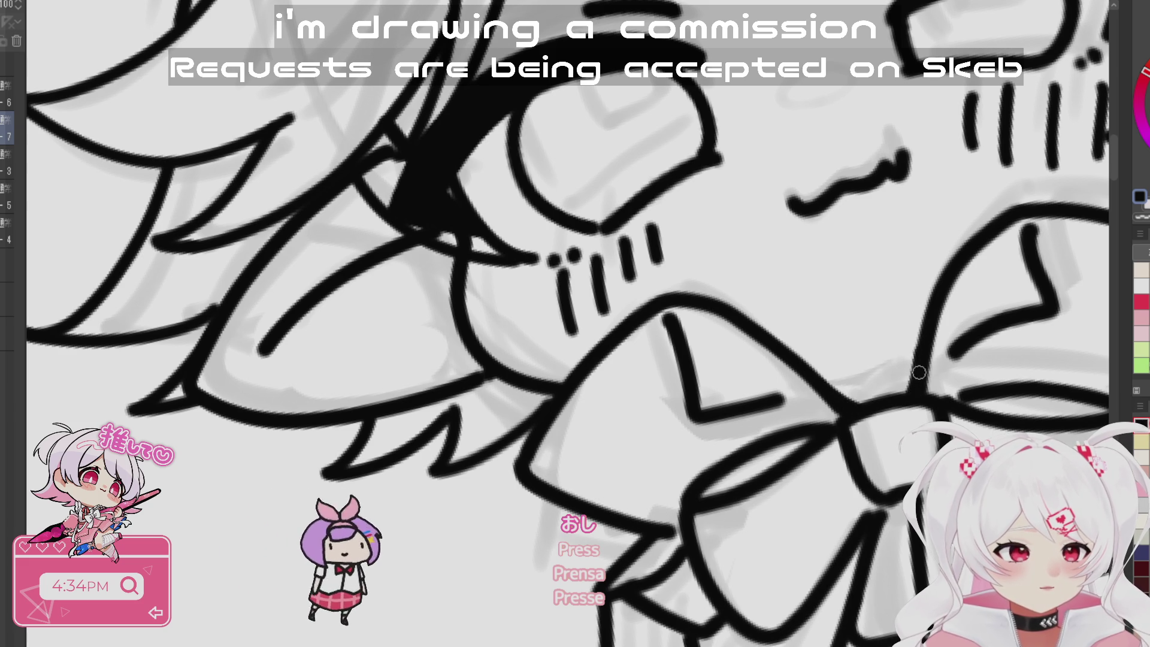
scroll(954, 417, down, 5)
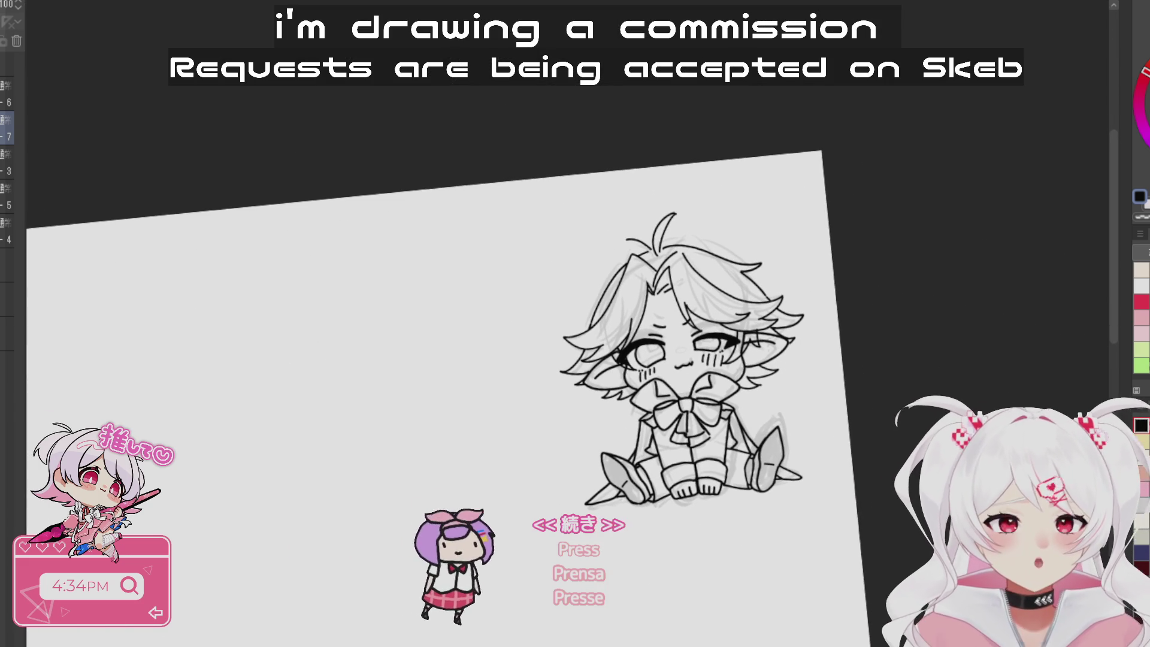
key(ctrl+@)
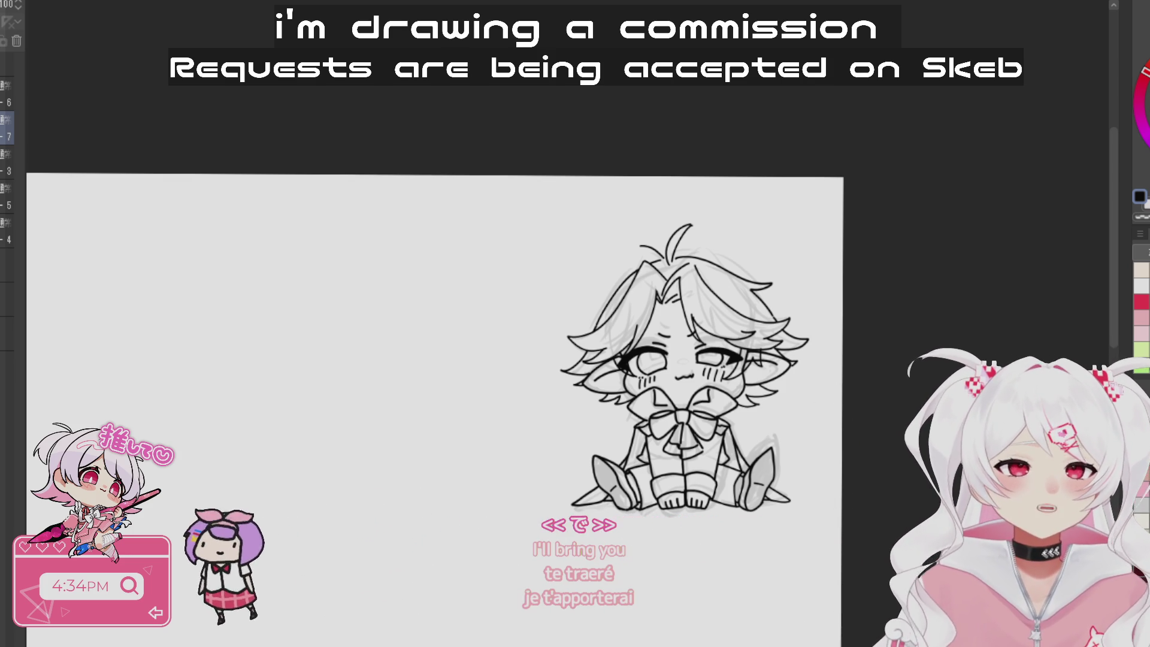
scroll(837, 616, up, 3)
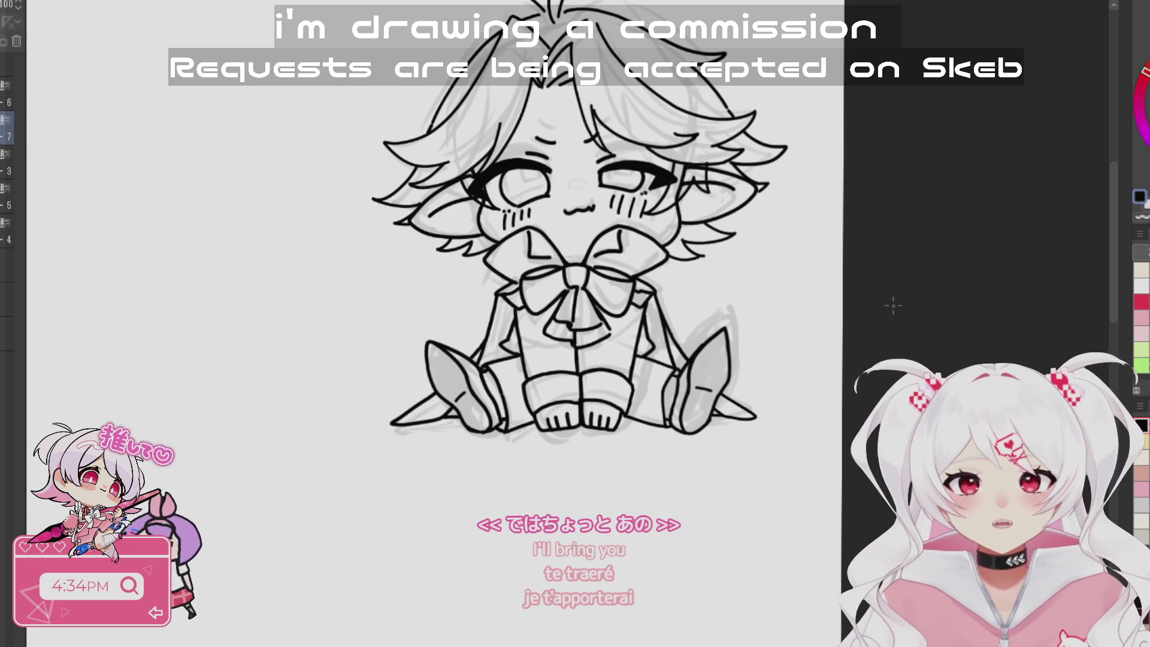
scroll(803, 329, up, 3)
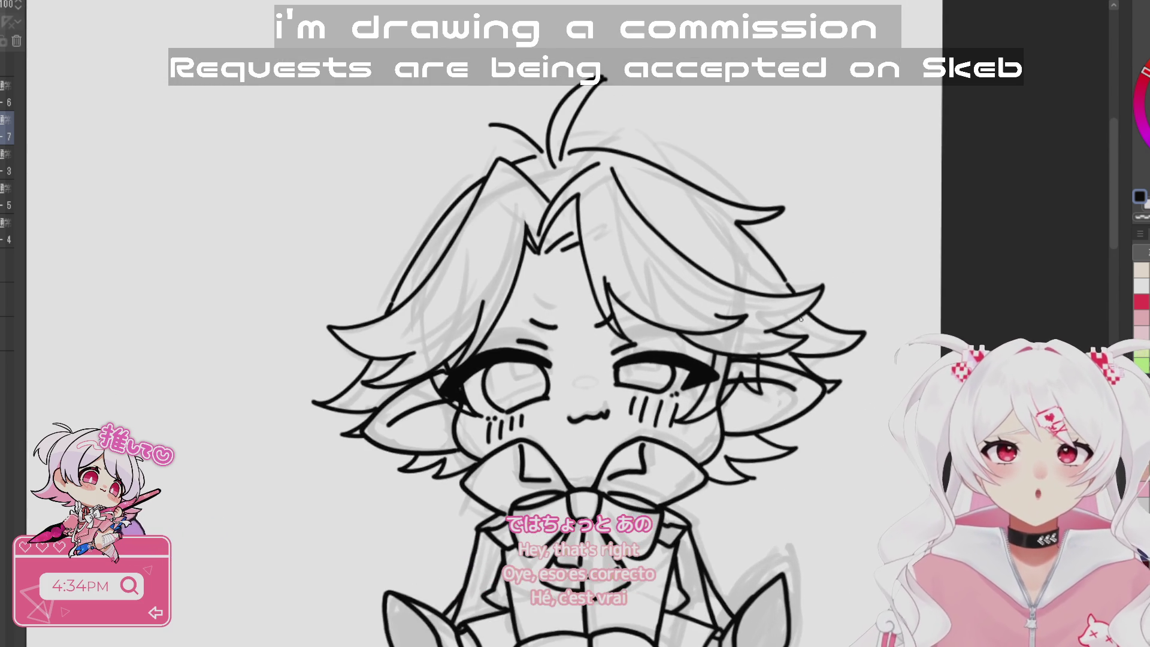
scroll(802, 329, down, 2)
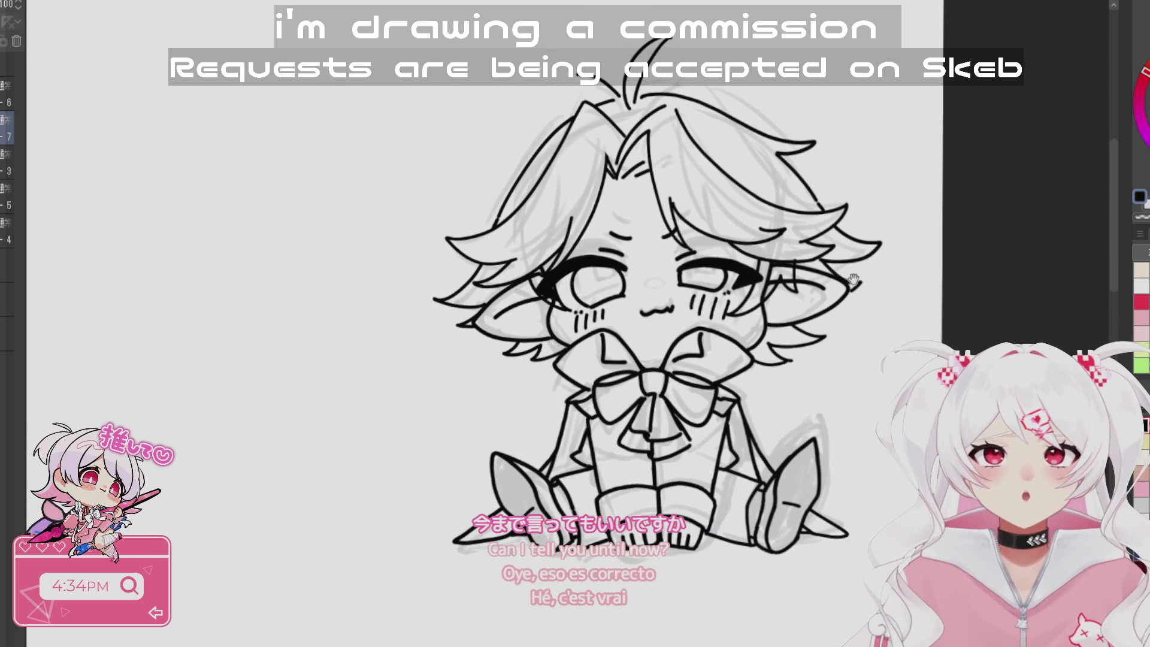
drag(812, 327, 807, 326)
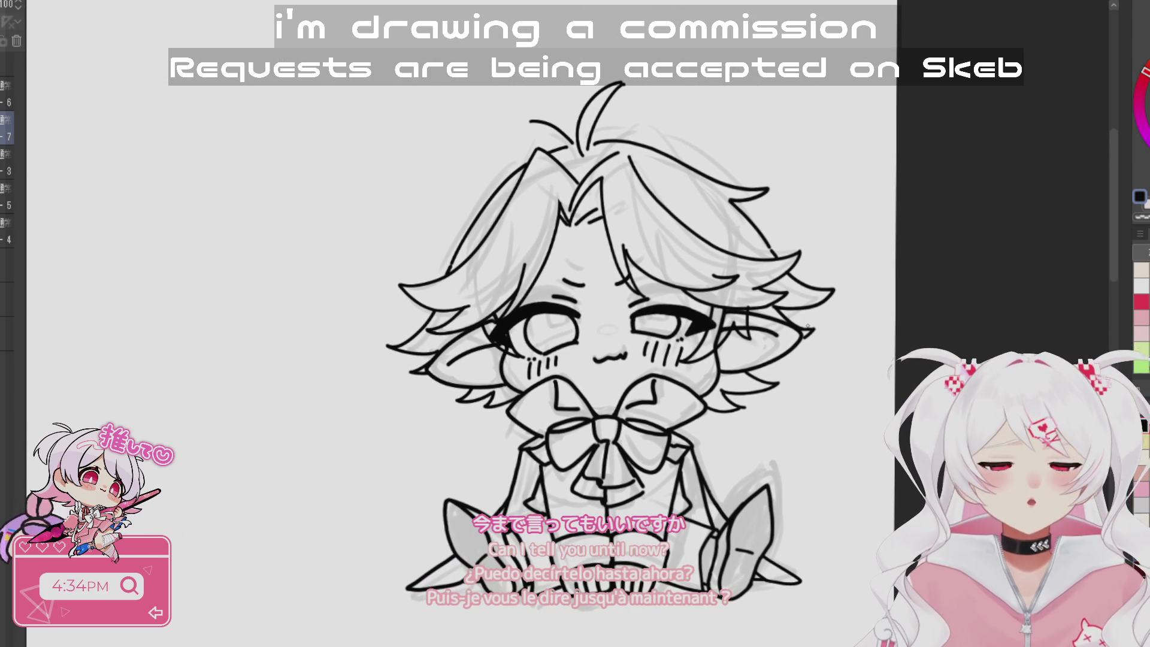